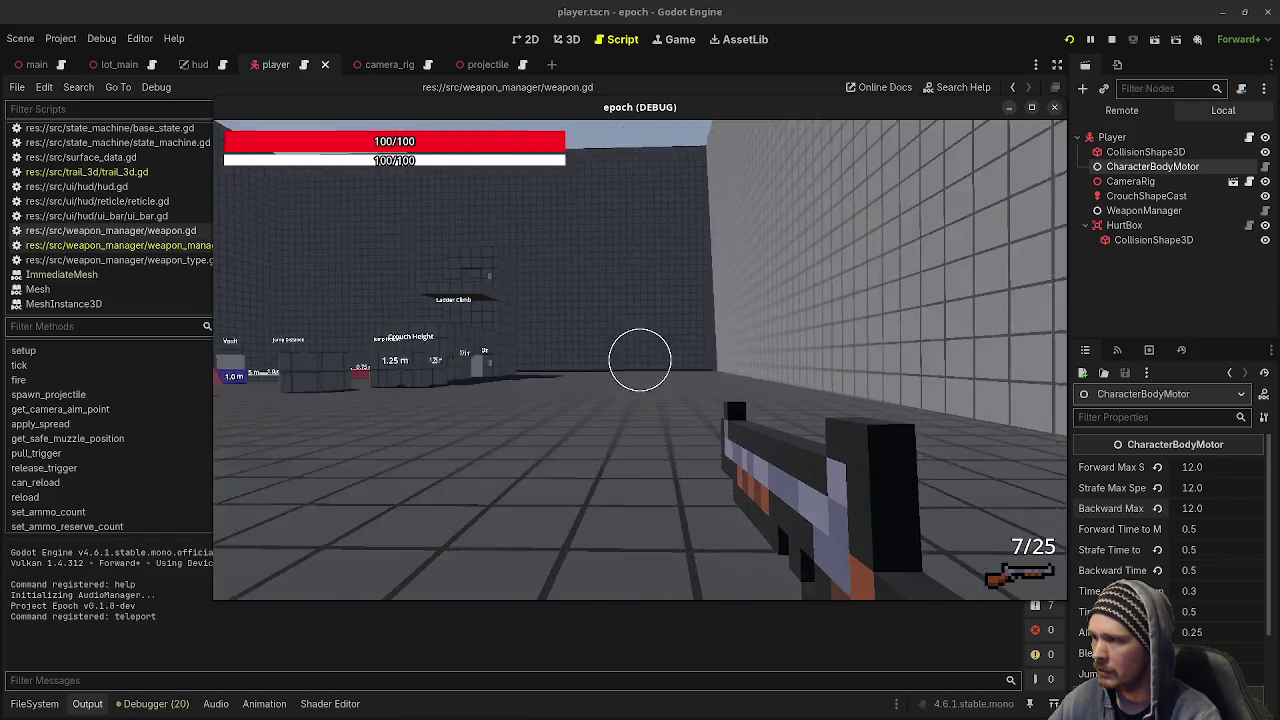
- Fire one more test shot at the wall, dropping ammo to 6/25, then stop the debug session
{"action": "left_click", "coordinate": [640, 360]}
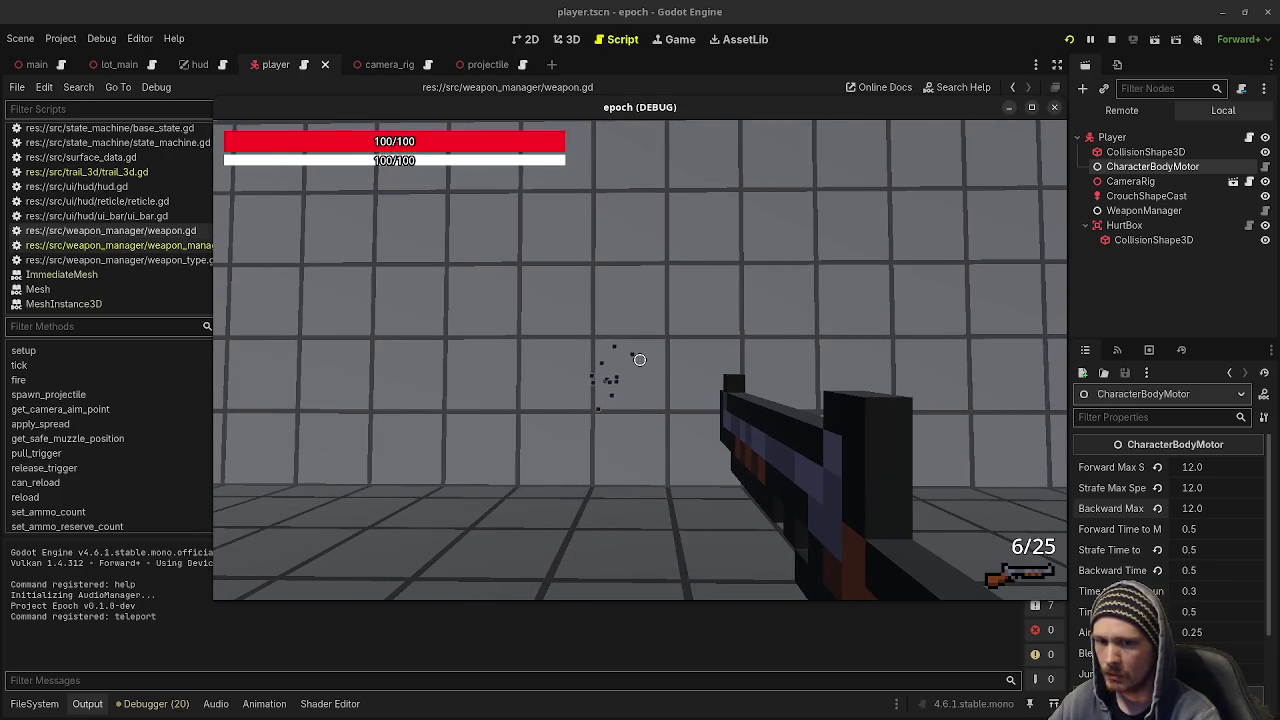
{"action": "key", "text": "F8"}
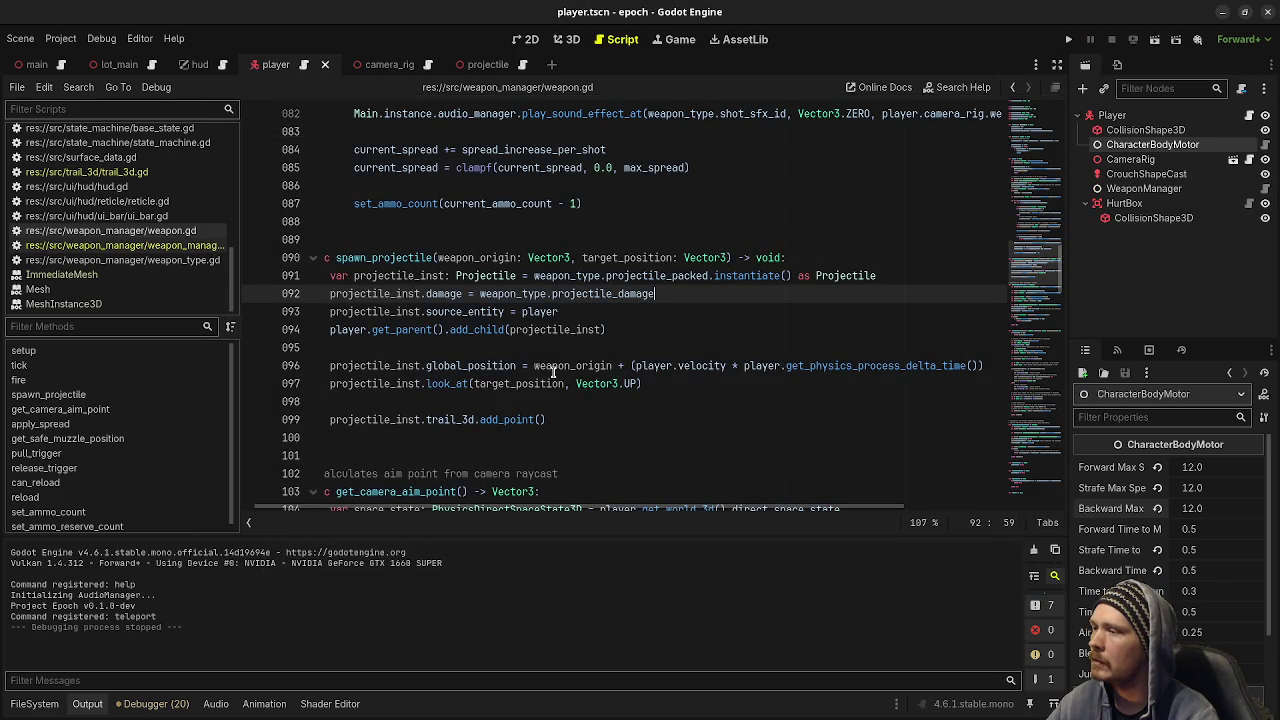
- Paste line 96's player-velocity offset after target_position in line 97's look_at call, save, and relaunch
{"action": "left_click_drag", "start_coordinate": [613, 368], "coordinate": [992, 371]}
{"action": "key", "text": "ctrl+c"}
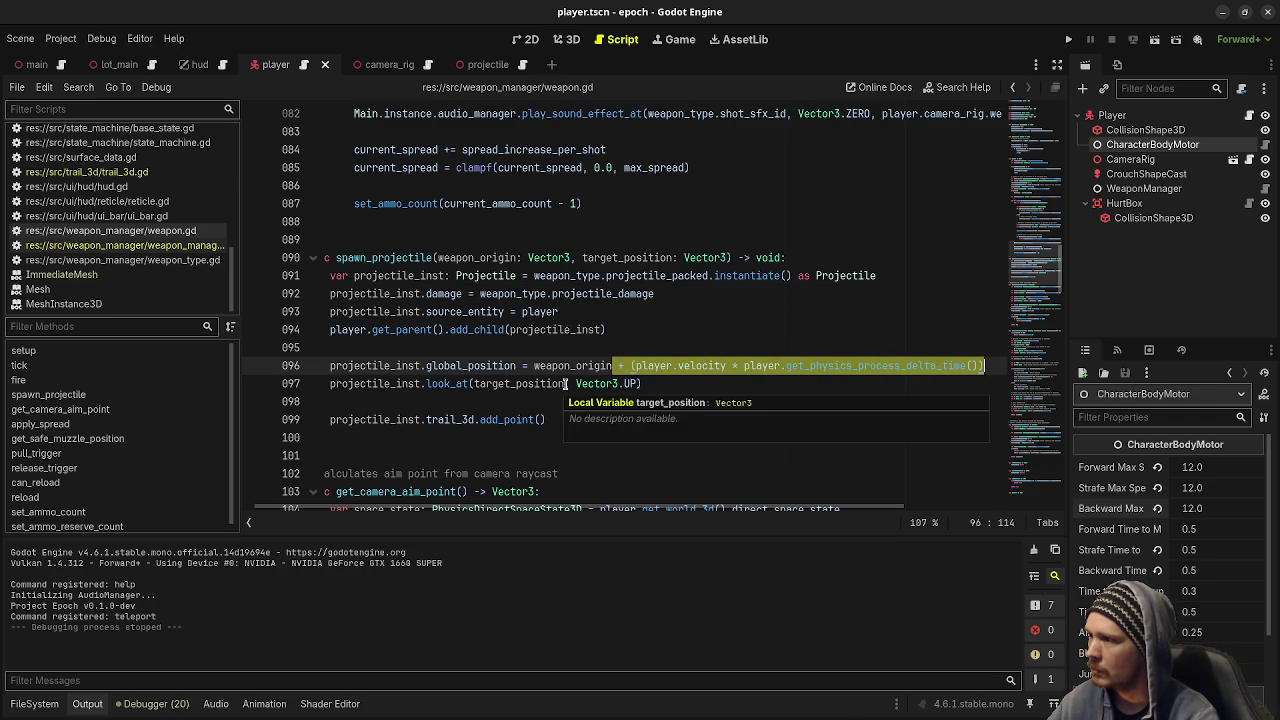
{"action": "left_click", "coordinate": [566, 383]}
{"action": "key", "text": "ctrl+v"}
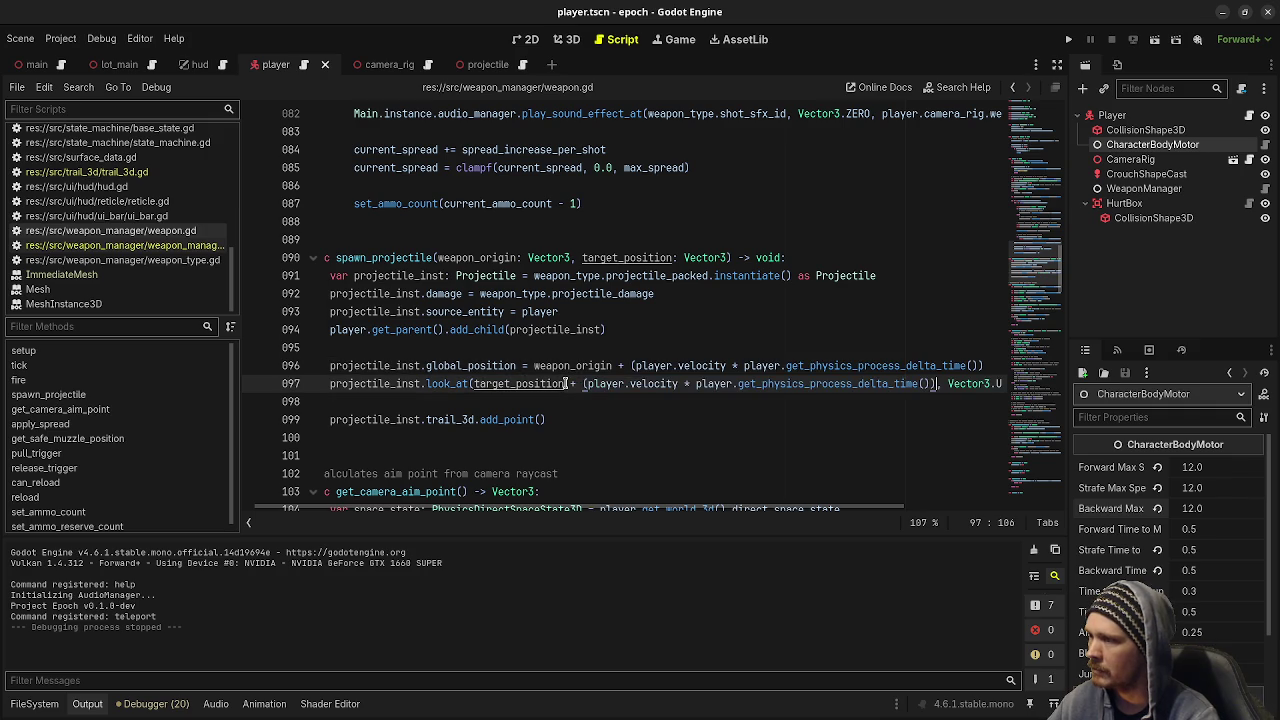
{"action": "key", "text": "ctrl+s"}
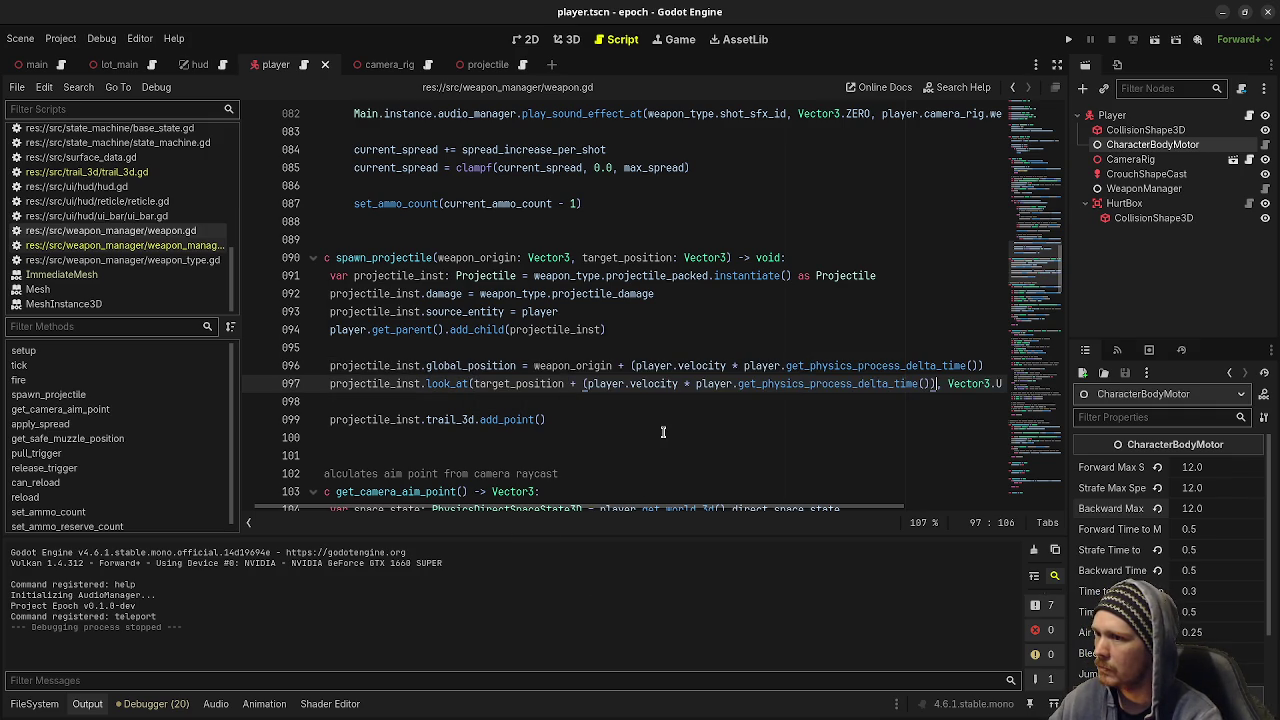
{"action": "key", "text": "F5"}
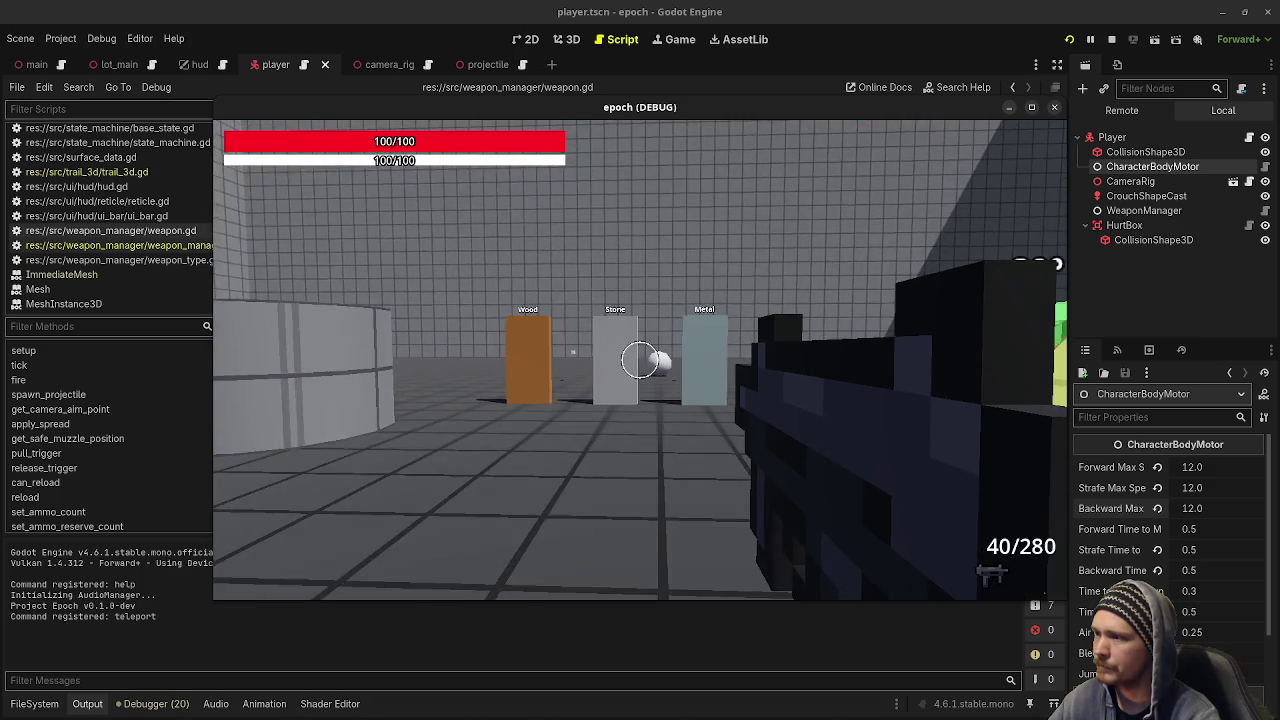
- Fire repeatedly at the Wood, Stone and Metal targets and the floating ball until the magazine empties
{"action": "left_click", "coordinate": [640, 360]}
{"action": "left_click", "coordinate": [640, 360]}
{"action": "left_click", "coordinate": [640, 360]}
{"action": "left_click", "coordinate": [640, 360]}
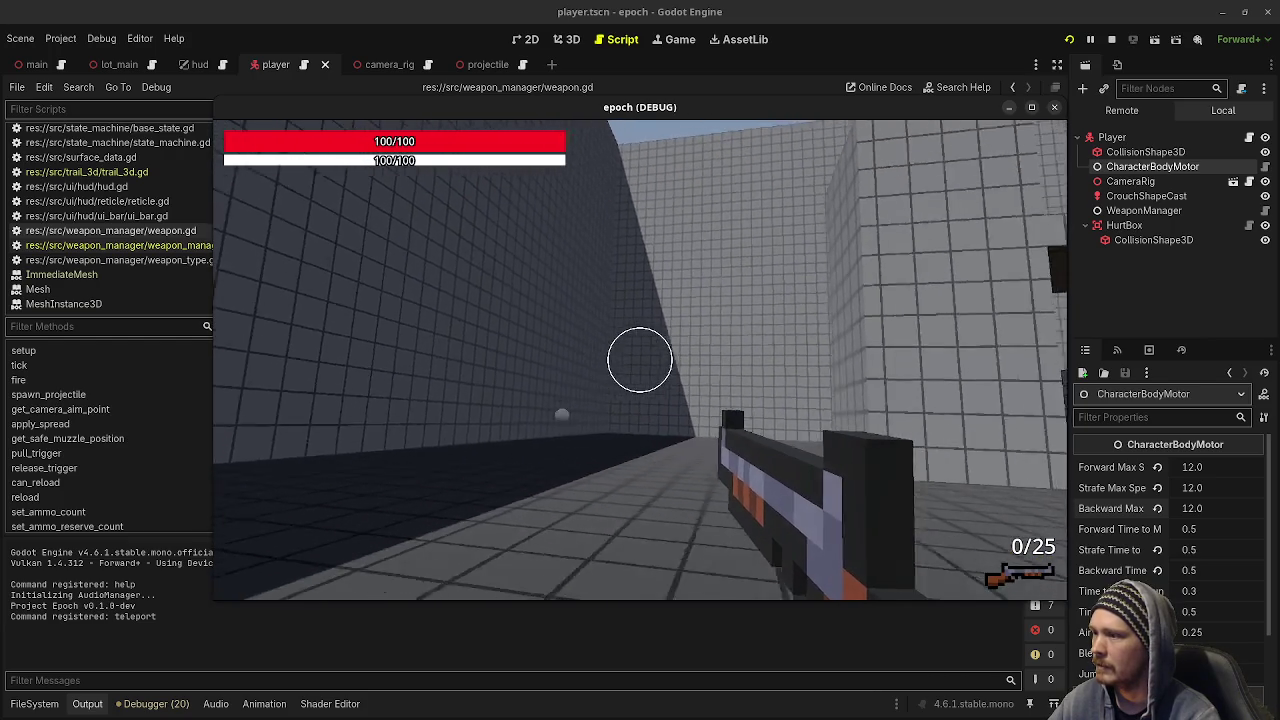
{"action": "left_click", "coordinate": [640, 360]}
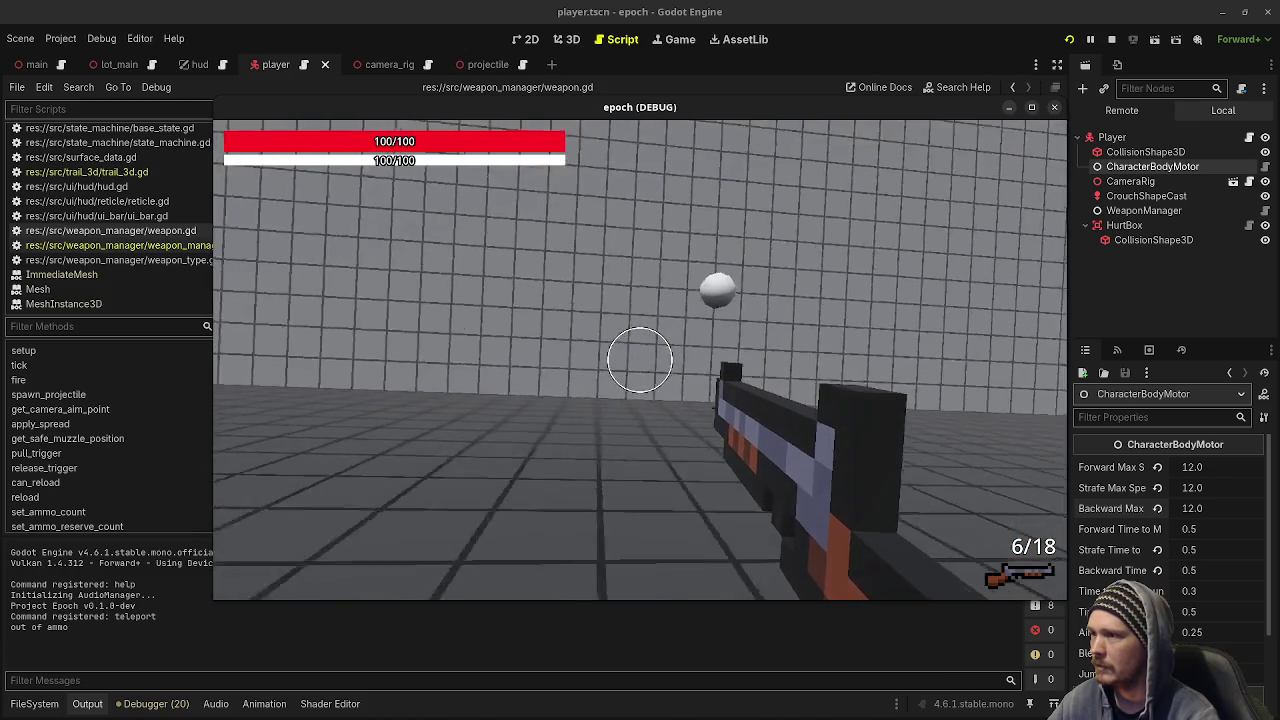
{"action": "left_click", "coordinate": [640, 360]}
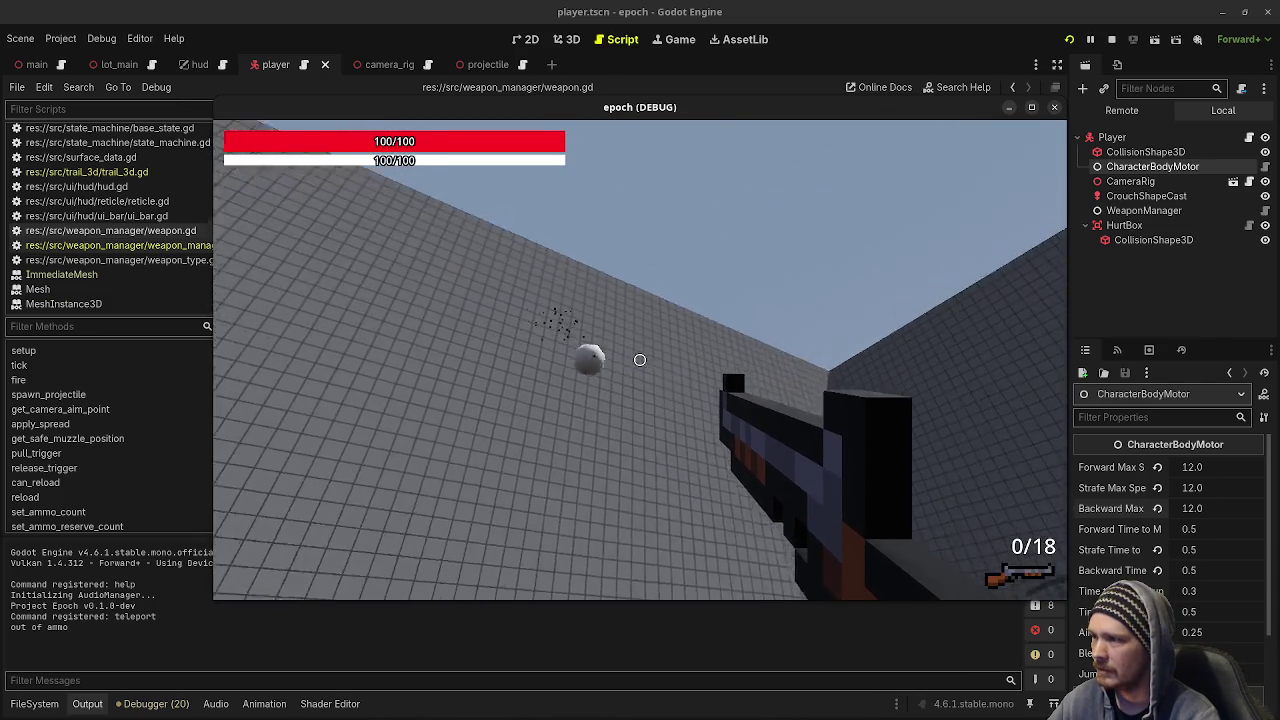
- Switch to the SMG with key 2, then stop the running game
{"action": "mouse_move", "coordinate": [640, 360]}
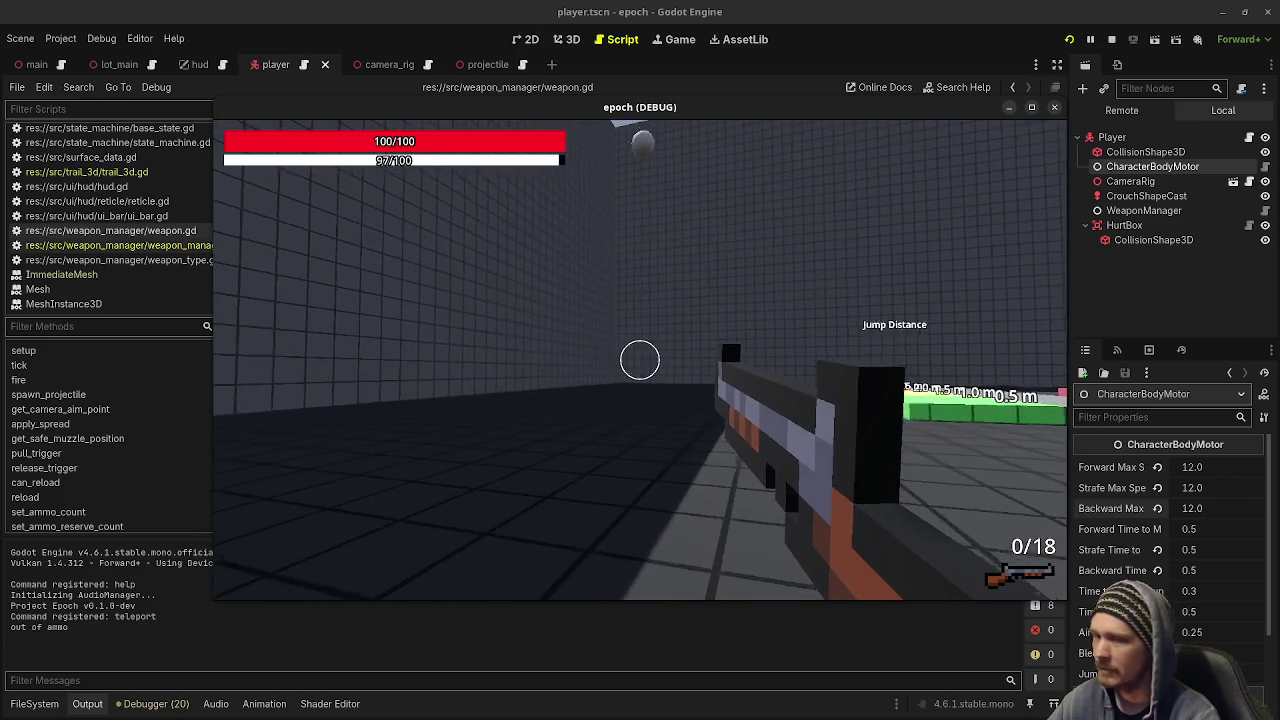
{"action": "key", "text": "2"}
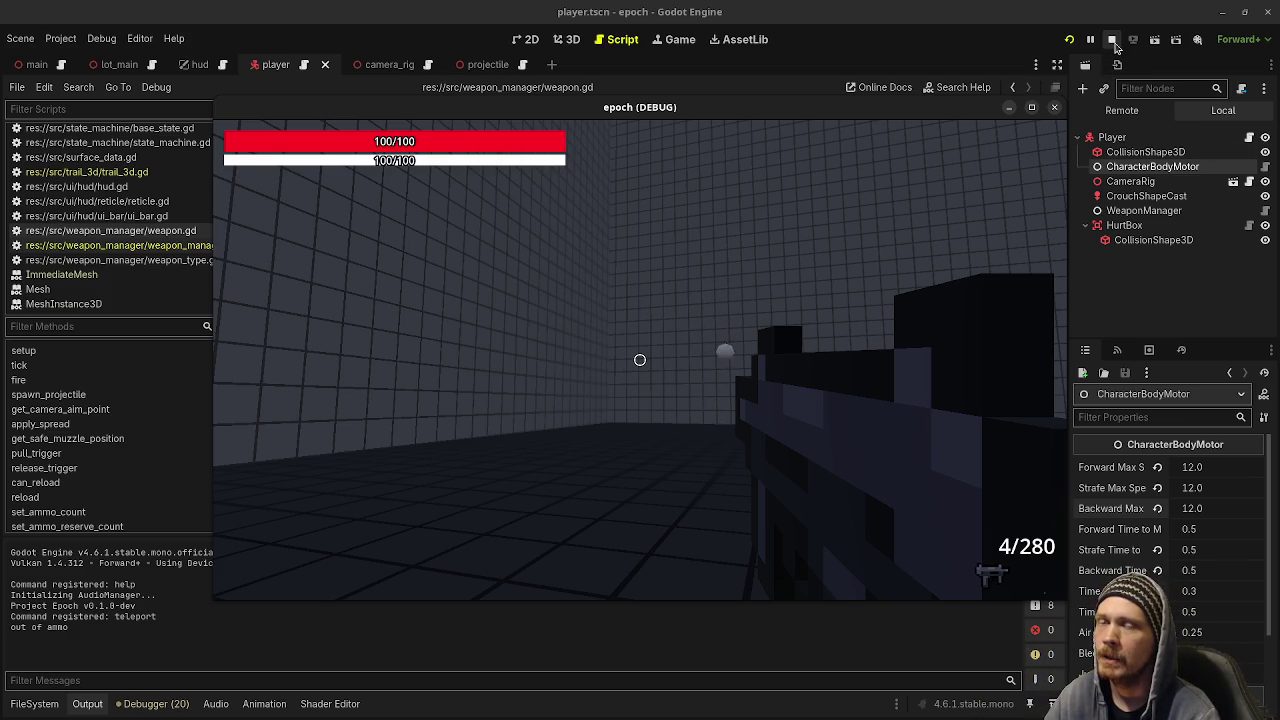
{"action": "left_click", "coordinate": [1112, 40]}
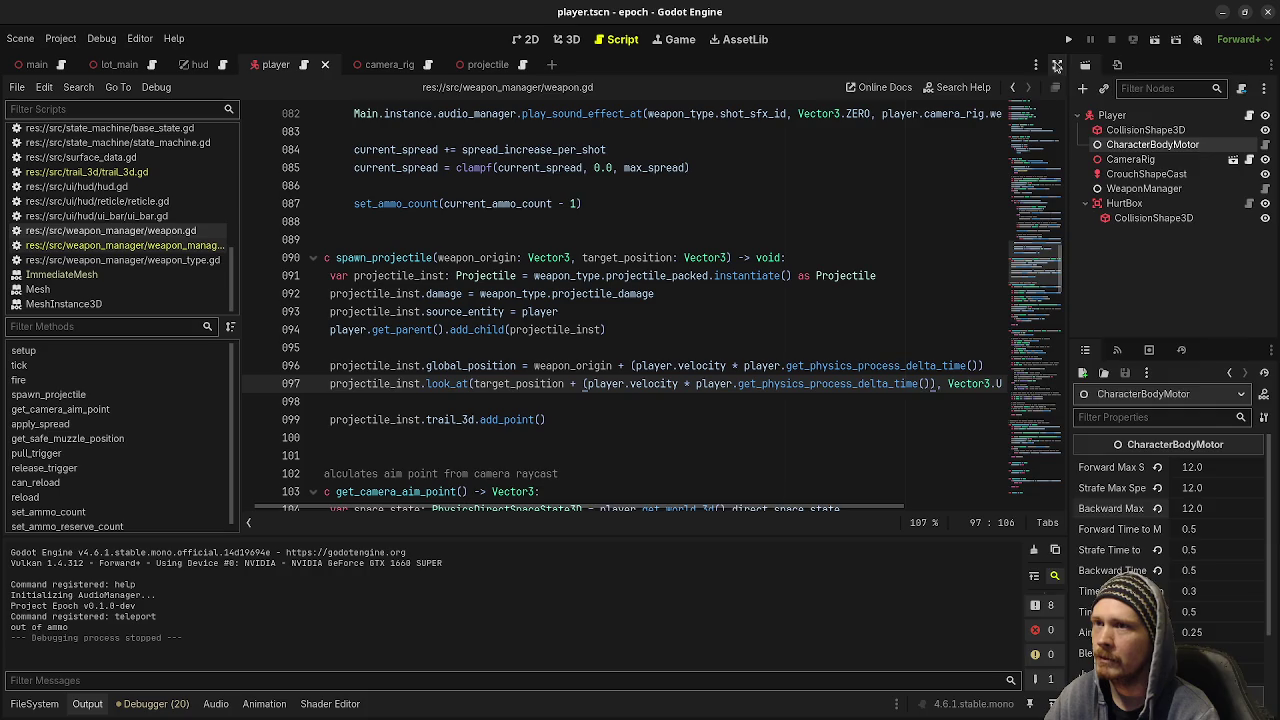
- In distraction-free mode, delete '* player.get_physics_process_delta_time()' from line 96, save, and rerun the game
{"action": "left_click", "coordinate": [1057, 64]}
{"action": "left_click_drag", "start_coordinate": [749, 366], "coordinate": [997, 366]}
{"action": "key", "text": "BackSpace"}
{"action": "key", "text": "BackSpace"}
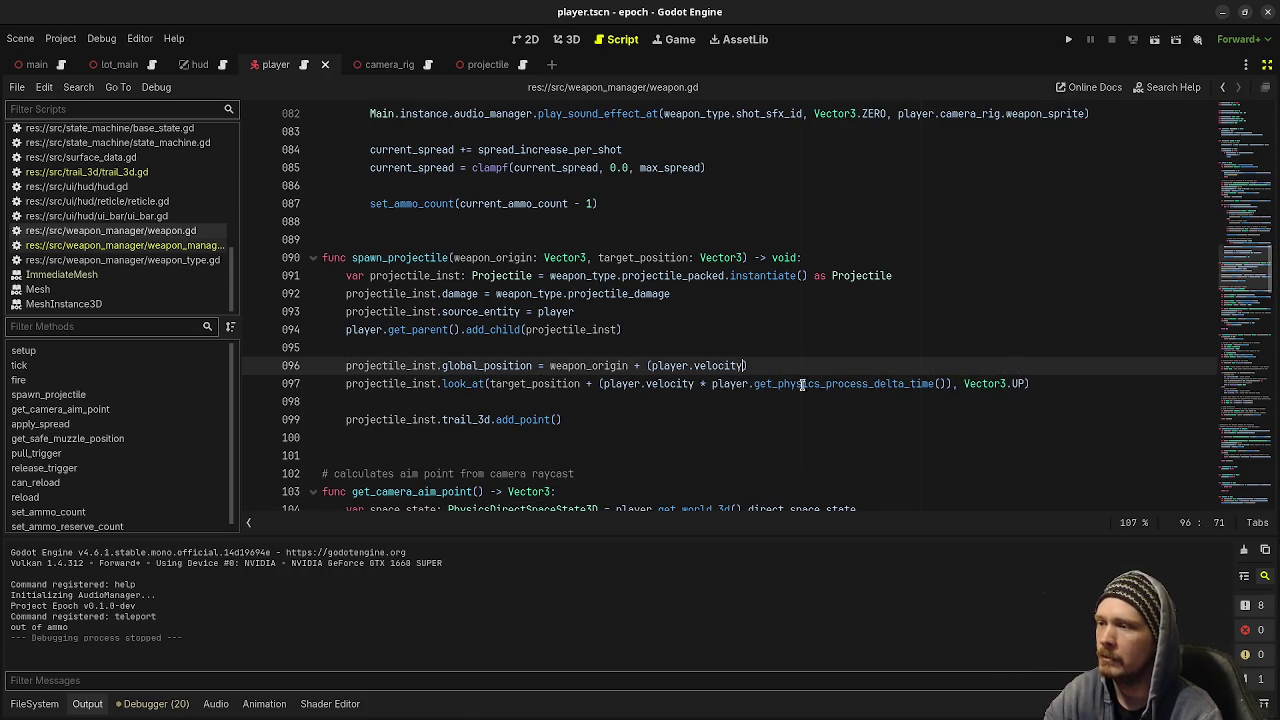
{"action": "left_click_drag", "start_coordinate": [701, 383], "coordinate": [948, 383]}
{"action": "key", "text": "BackSpace"}
{"action": "key", "text": "BackSpace"}
{"action": "key", "text": "ctrl+s"}
{"action": "key", "text": "F5"}
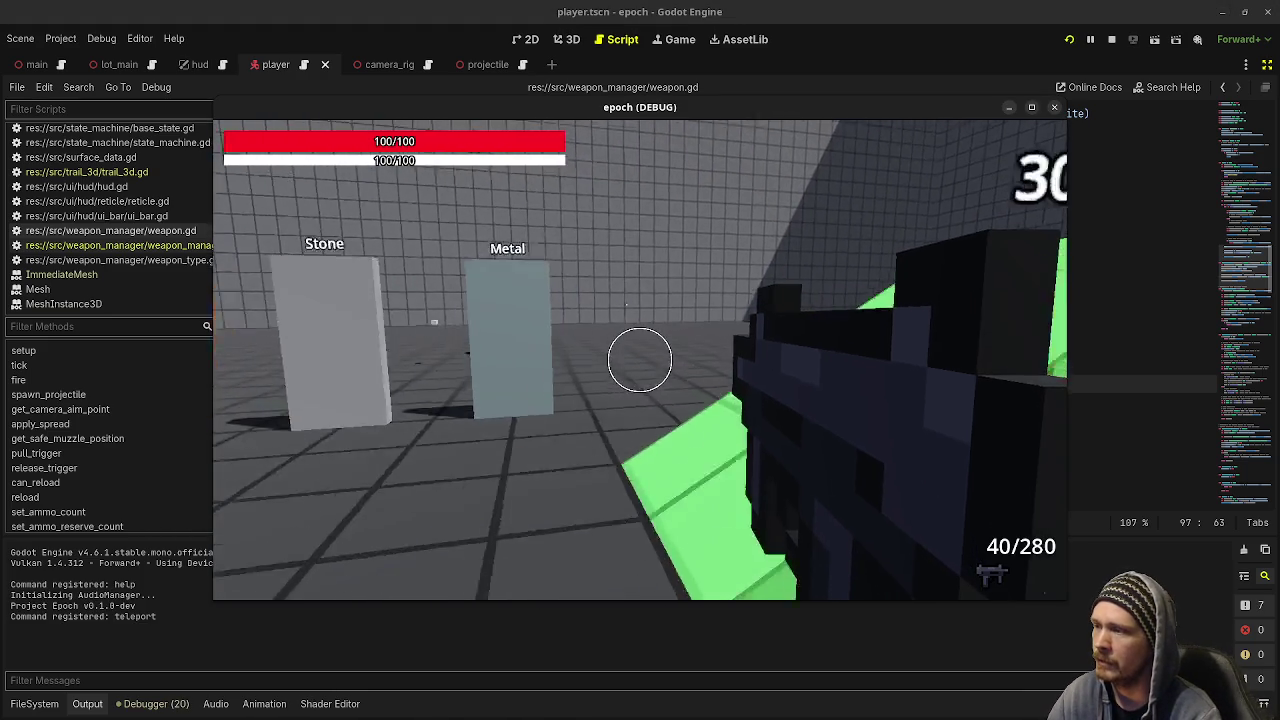
- Sweep SMG fire toward Crouch Height and Ladder Climb, then reload
{"action": "left_click", "coordinate": [640, 360]}
{"action": "left_click", "coordinate": [640, 360]}
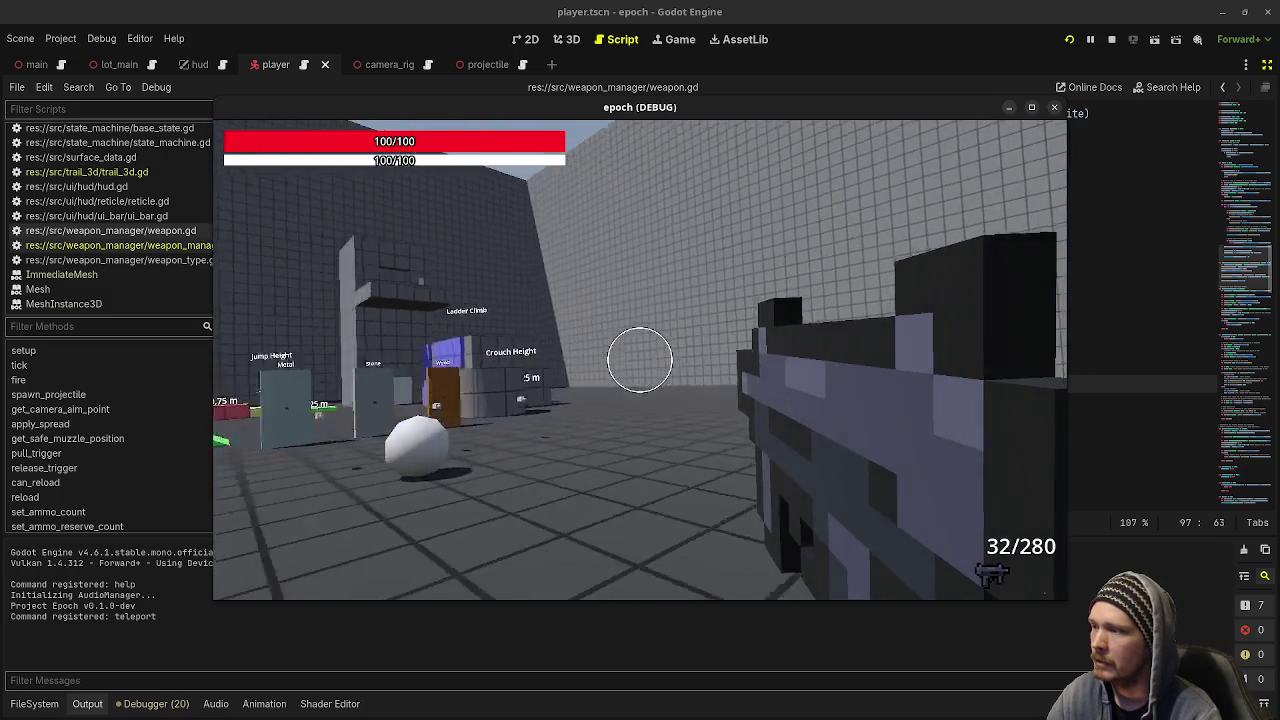
{"action": "left_click_drag", "start_coordinate": [640, 360], "coordinate": [640, 360]}
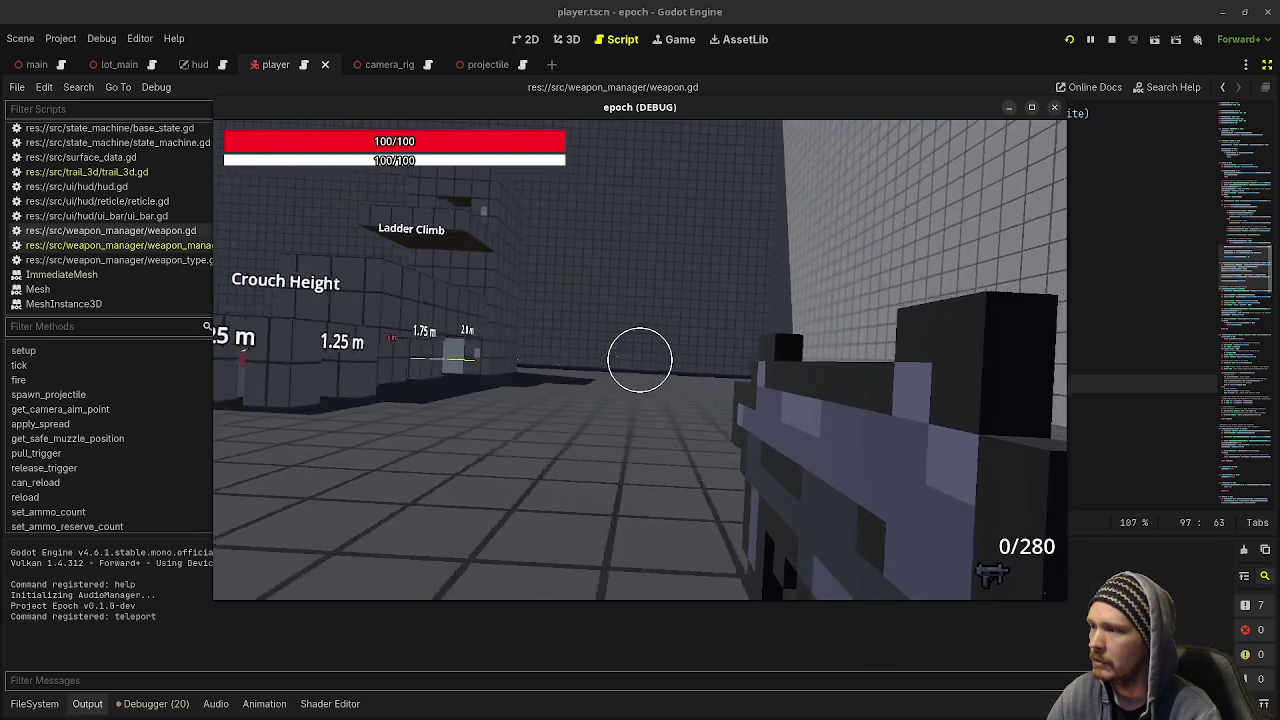
{"action": "key", "text": "r"}
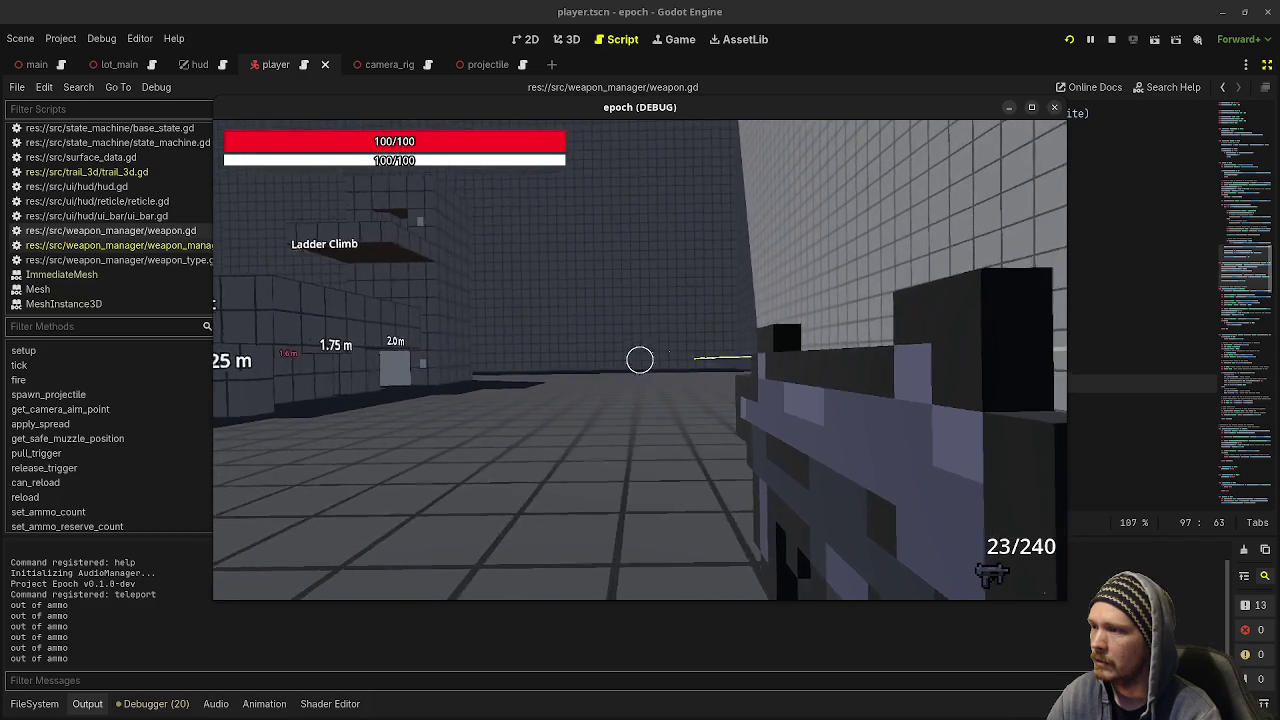
- Stop the game and select the delta-time factor on line 97 of weapon.gd
{"action": "key", "text": "Escape"}
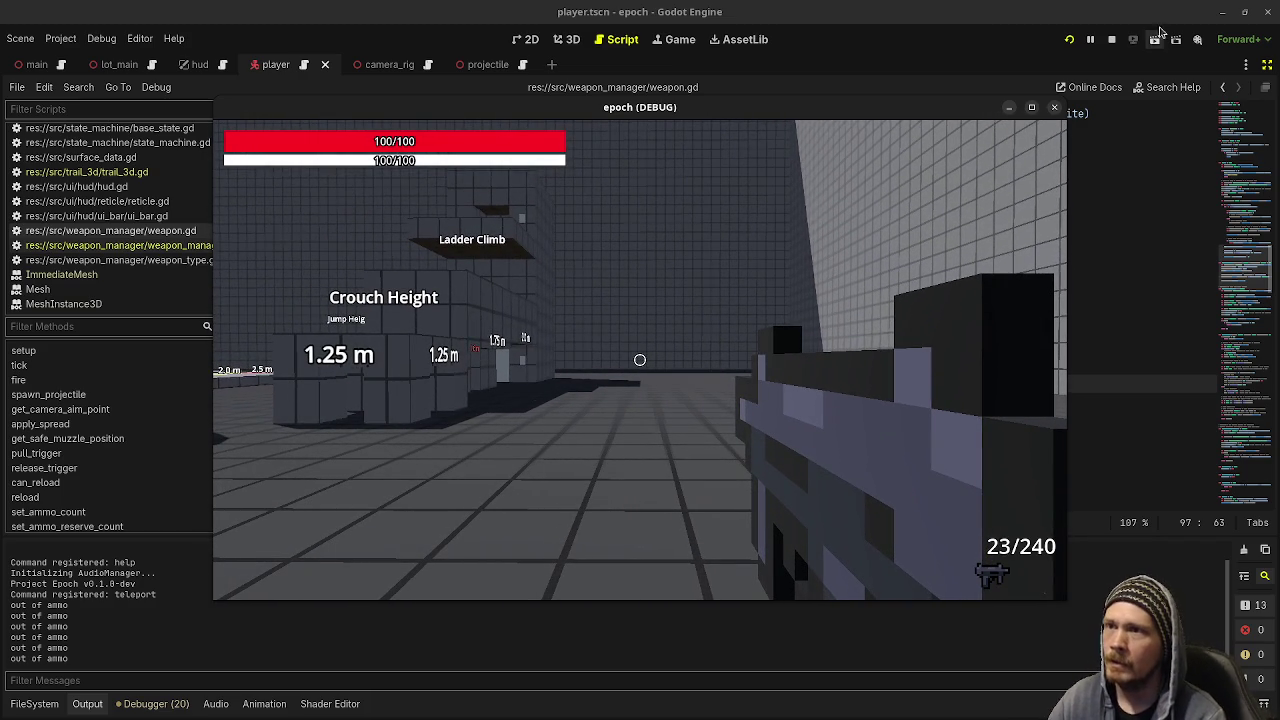
{"action": "left_click", "coordinate": [1111, 39]}
{"action": "left_click", "coordinate": [729, 401]}
{"action": "left_click_drag", "start_coordinate": [700, 383], "coordinate": [940, 383]}
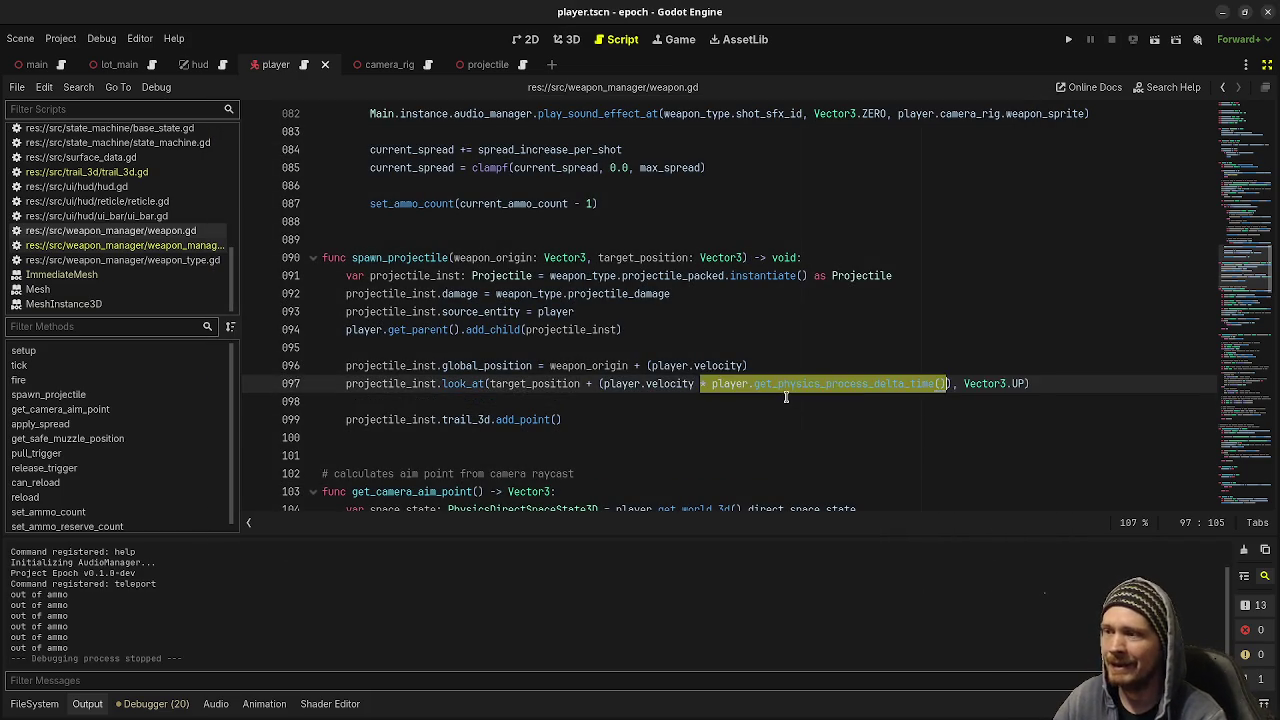
- Put '* player.get_physics_process_delta_time()' back into line 96's velocity offset, save, and run the project
{"action": "left_click_drag", "start_coordinate": [786, 383], "coordinate": [745, 365]}
{"action": "key", "text": "ctrl+s"}
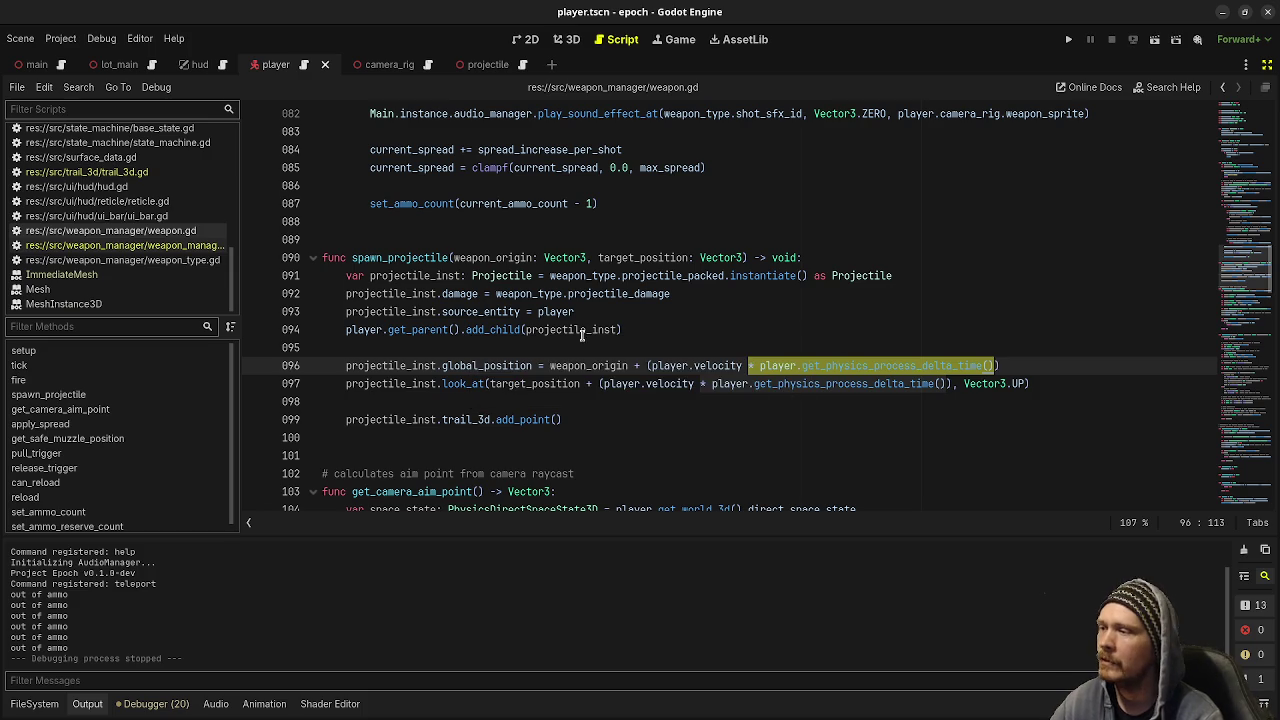
{"action": "double_click", "coordinate": [600, 365]}
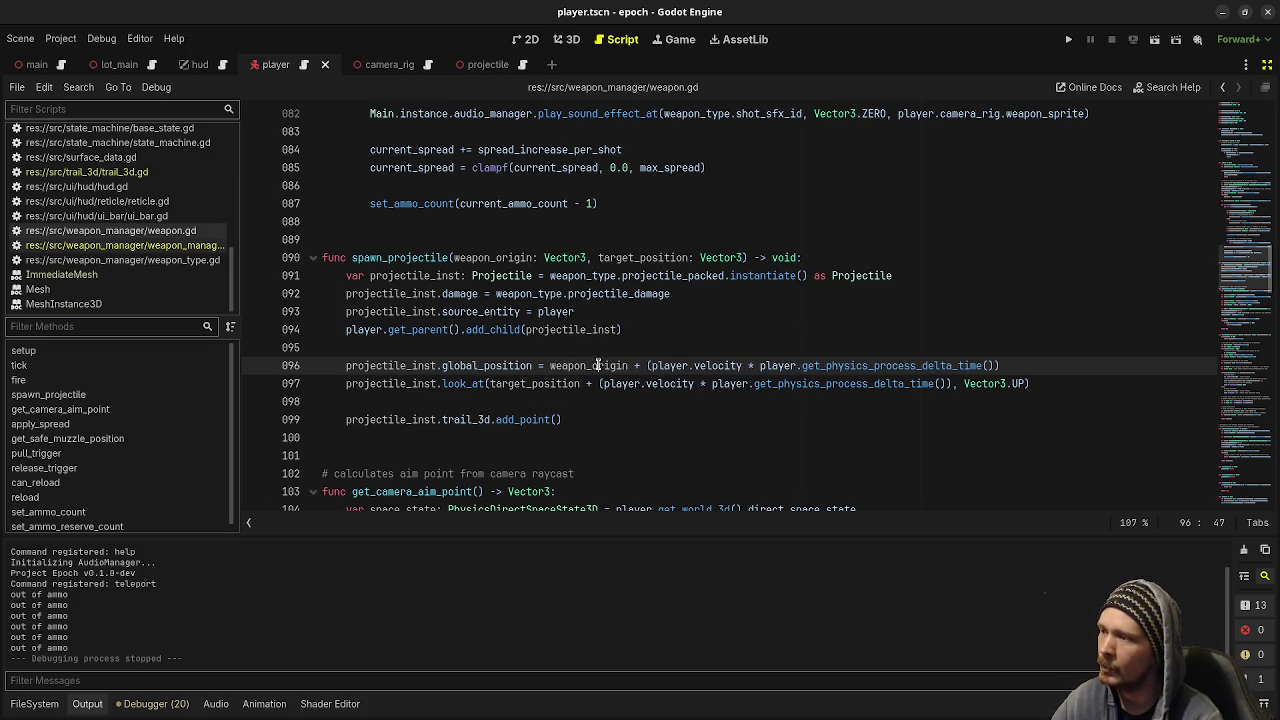
{"action": "mouse_move", "coordinate": [648, 366]}
{"action": "left_mouse_down"}
{"action": "mouse_move", "coordinate": [951, 383]}
{"action": "mouse_move", "coordinate": [997, 366]}
{"action": "left_mouse_up"}
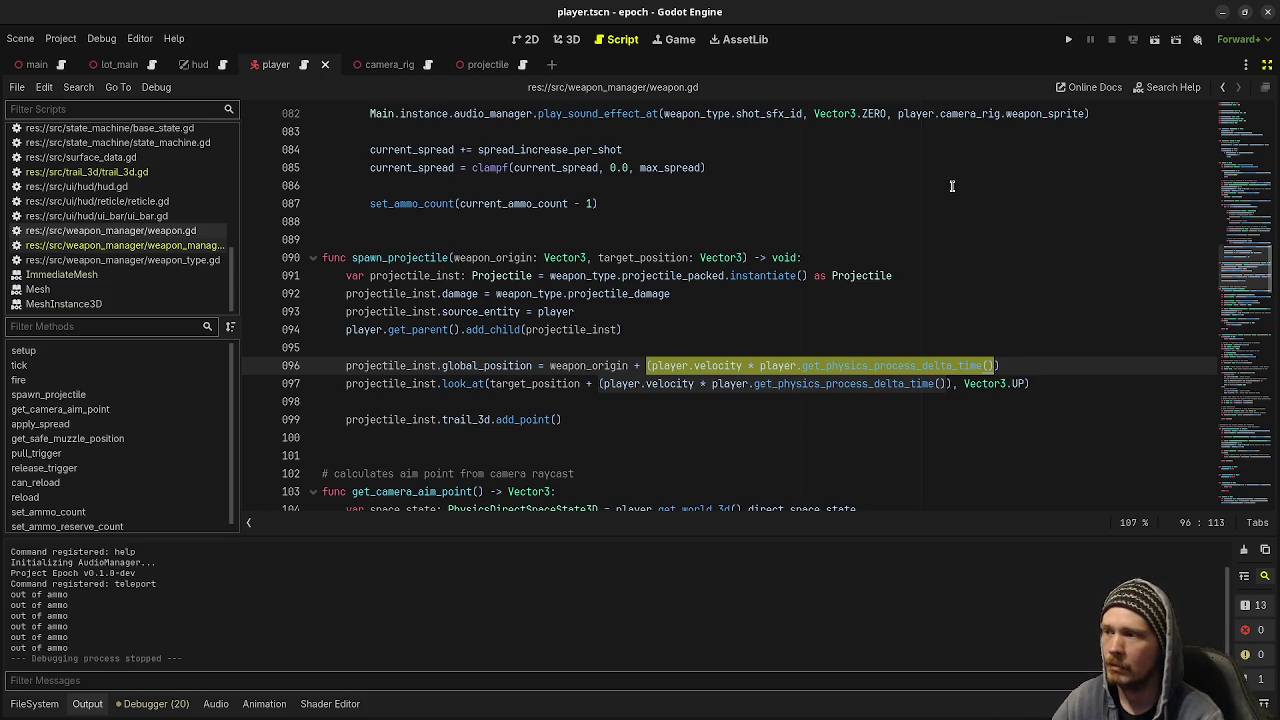
{"action": "left_click", "coordinate": [1070, 39]}
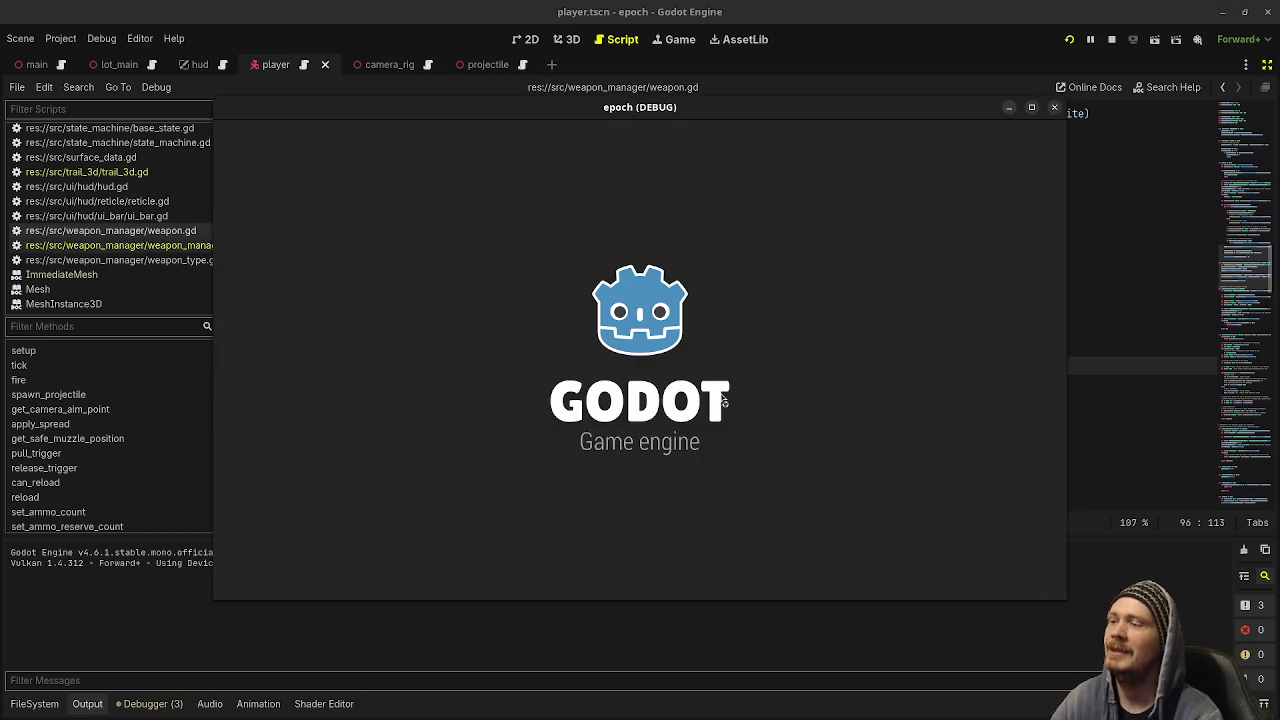
- Walk past Crouch Height toward the Jump Distance markers and fire the rifle at the course
{"action": "key", "text": "shift+w"}
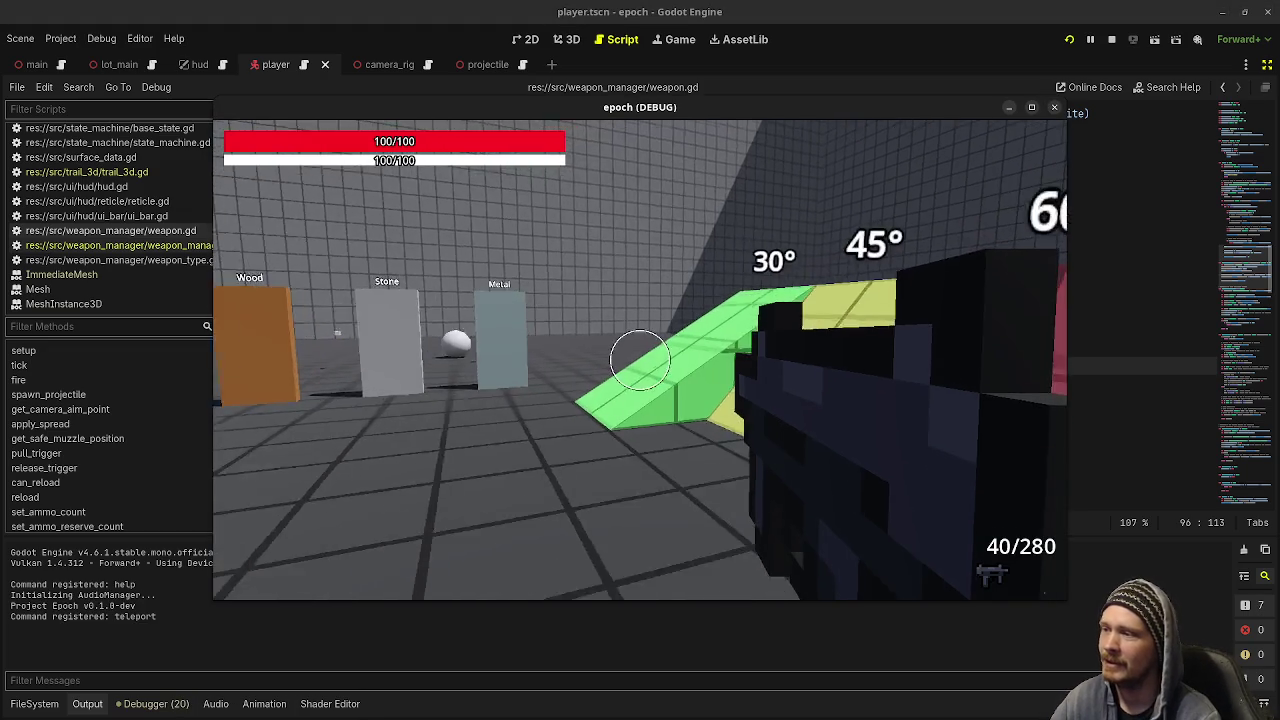
{"action": "key", "text": "w"}
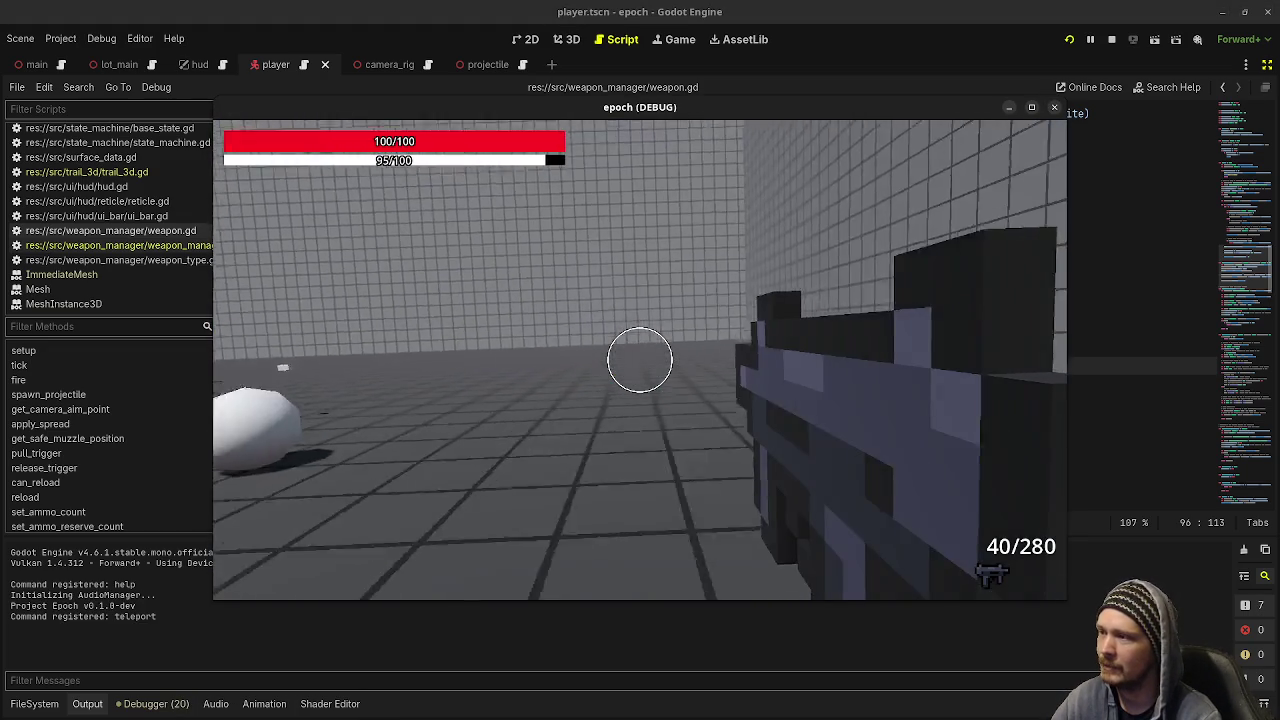
{"action": "key", "text": "w"}
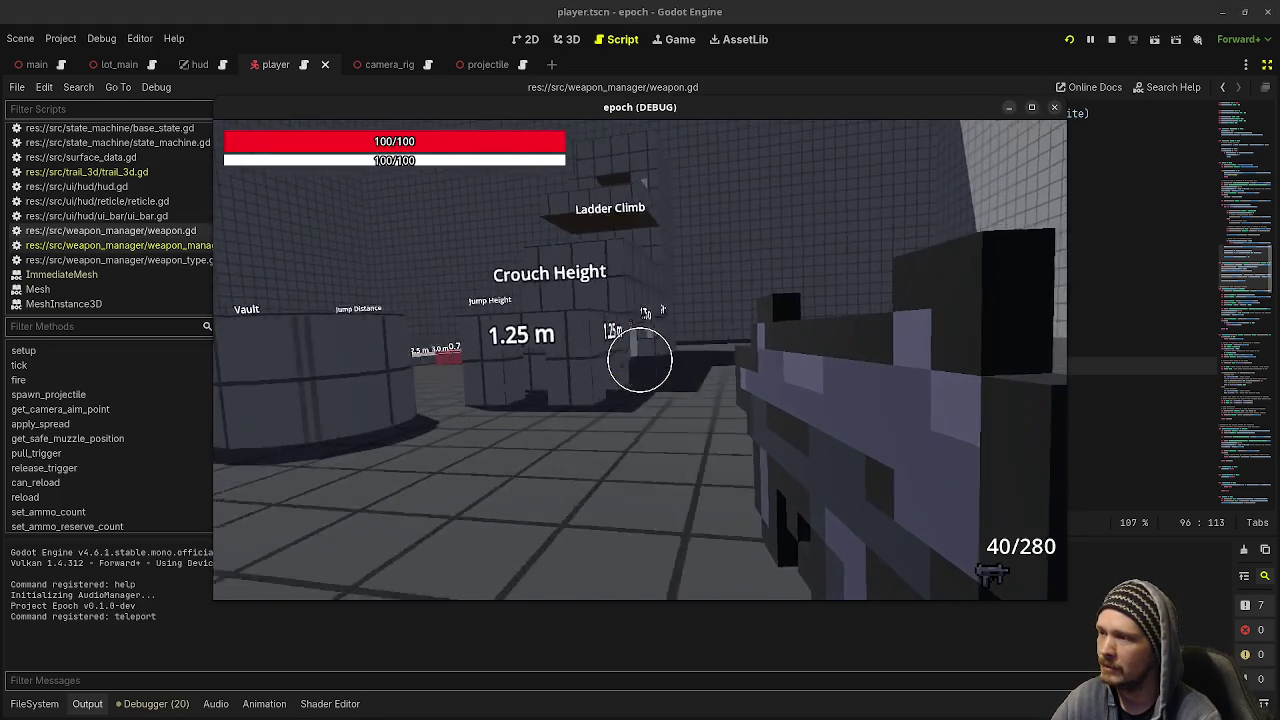
{"action": "key", "text": "w"}
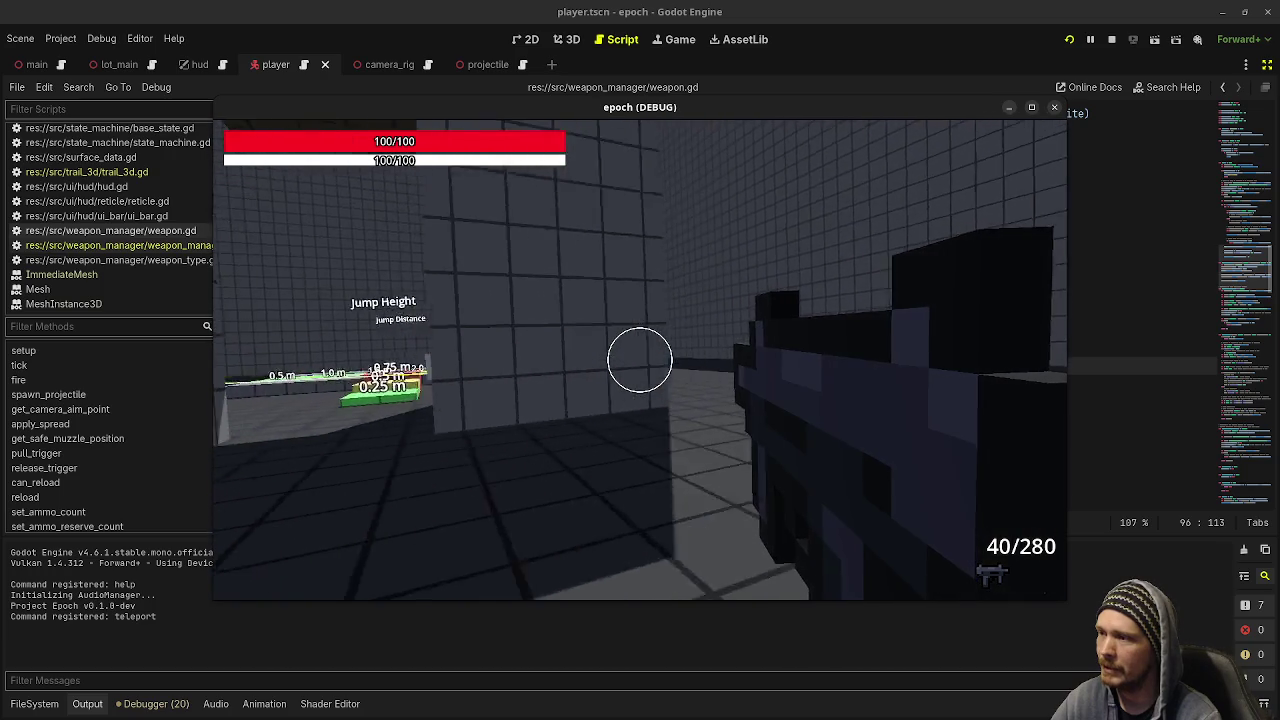
{"action": "left_click", "coordinate": [640, 360]}
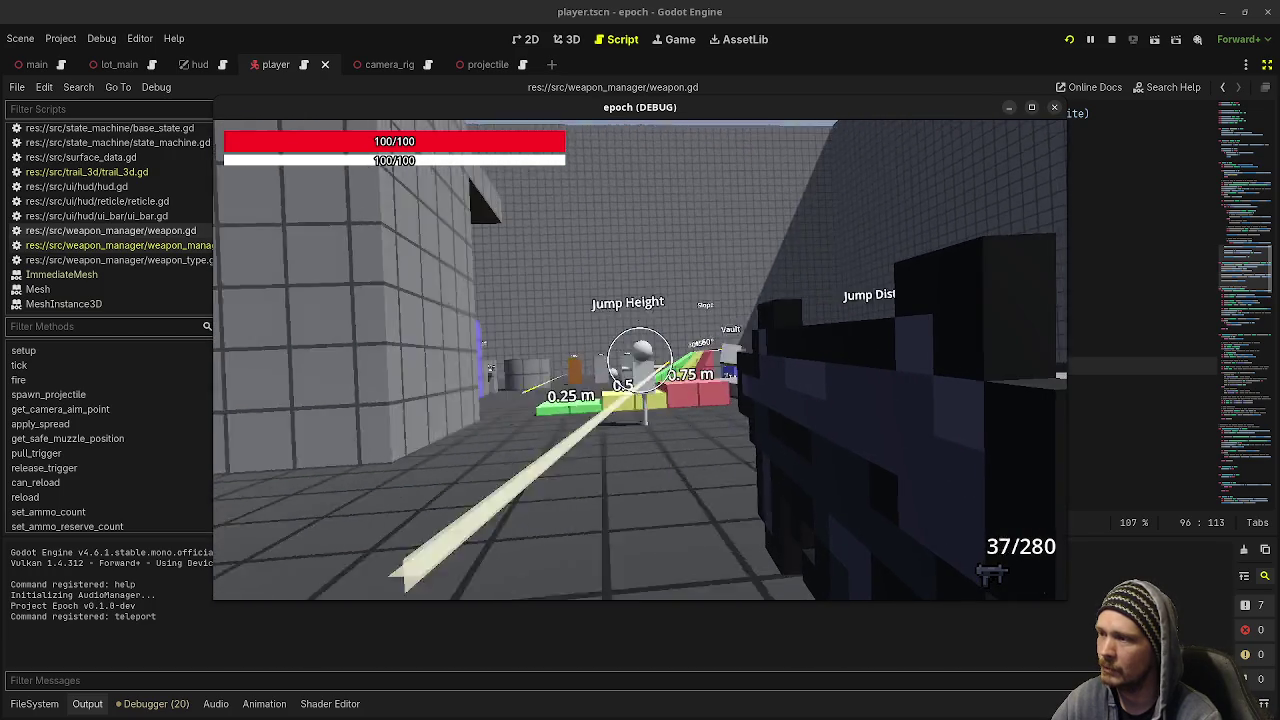
{"action": "left_click", "coordinate": [640, 360]}
- Switch to the 7/25 weapon, fire it at the white sphere until empty, and reload
{"action": "key", "text": "2"}
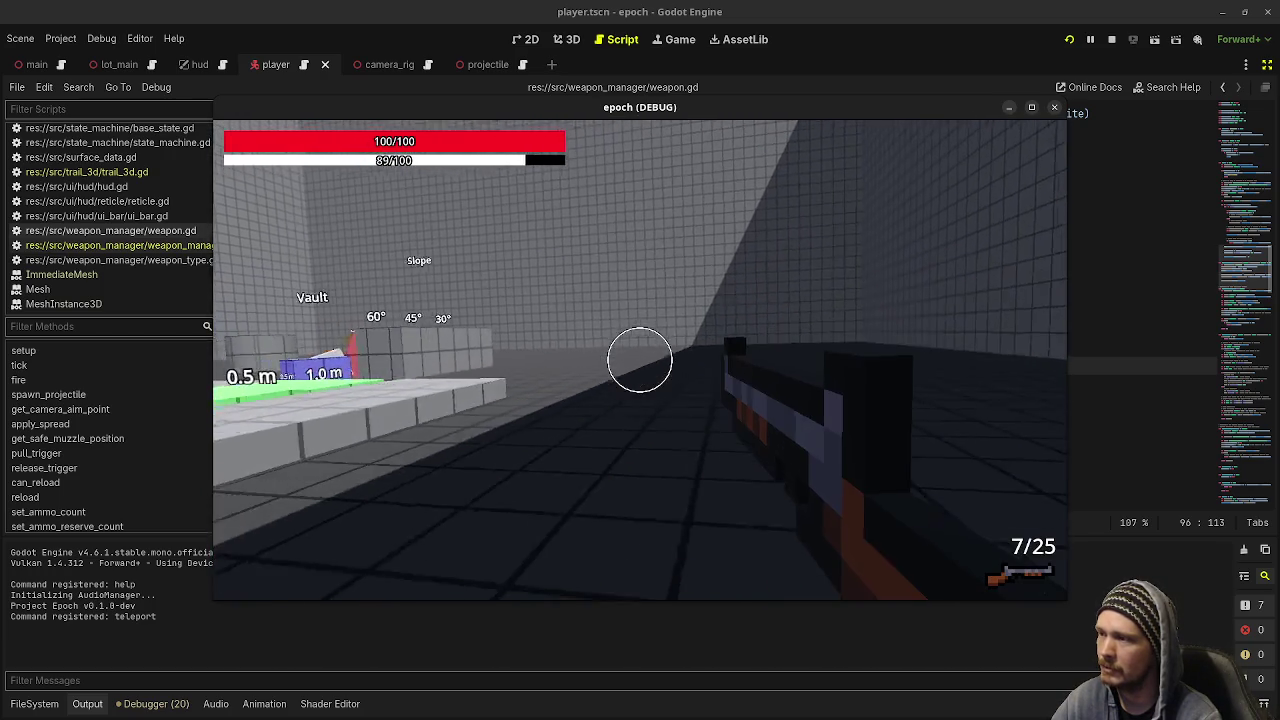
{"action": "key", "text": "w"}
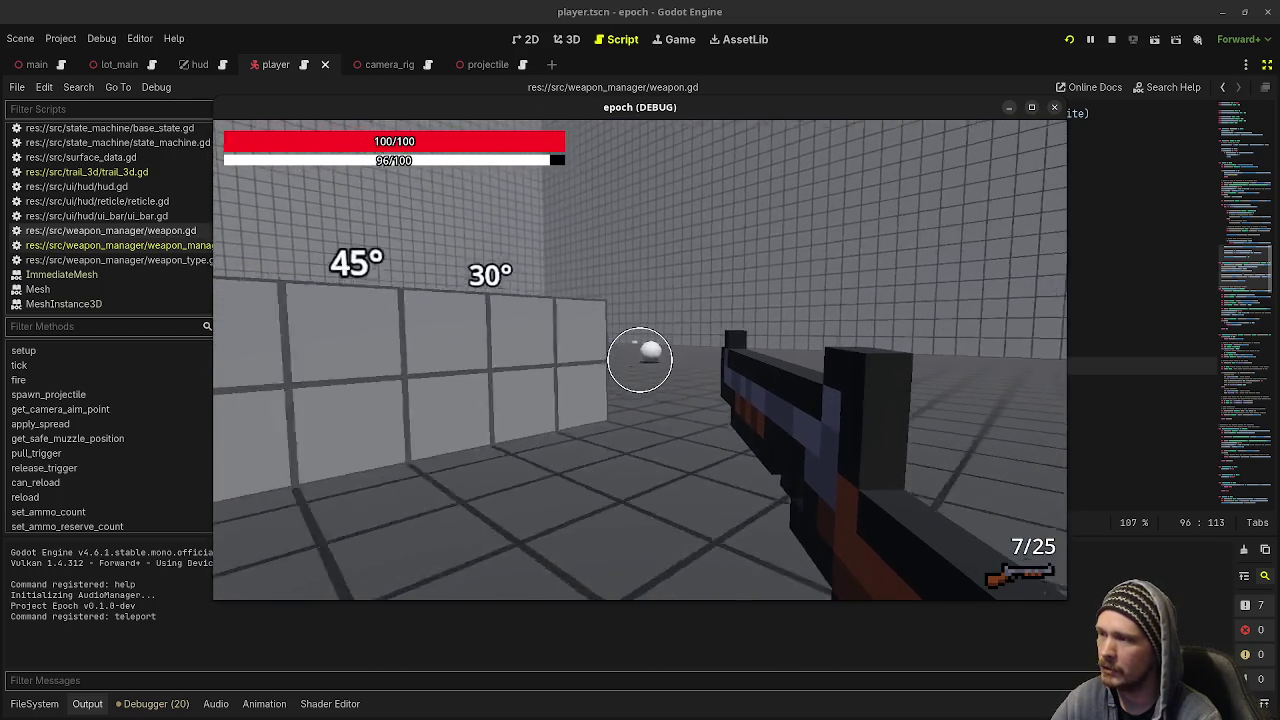
{"action": "left_click", "coordinate": [640, 360]}
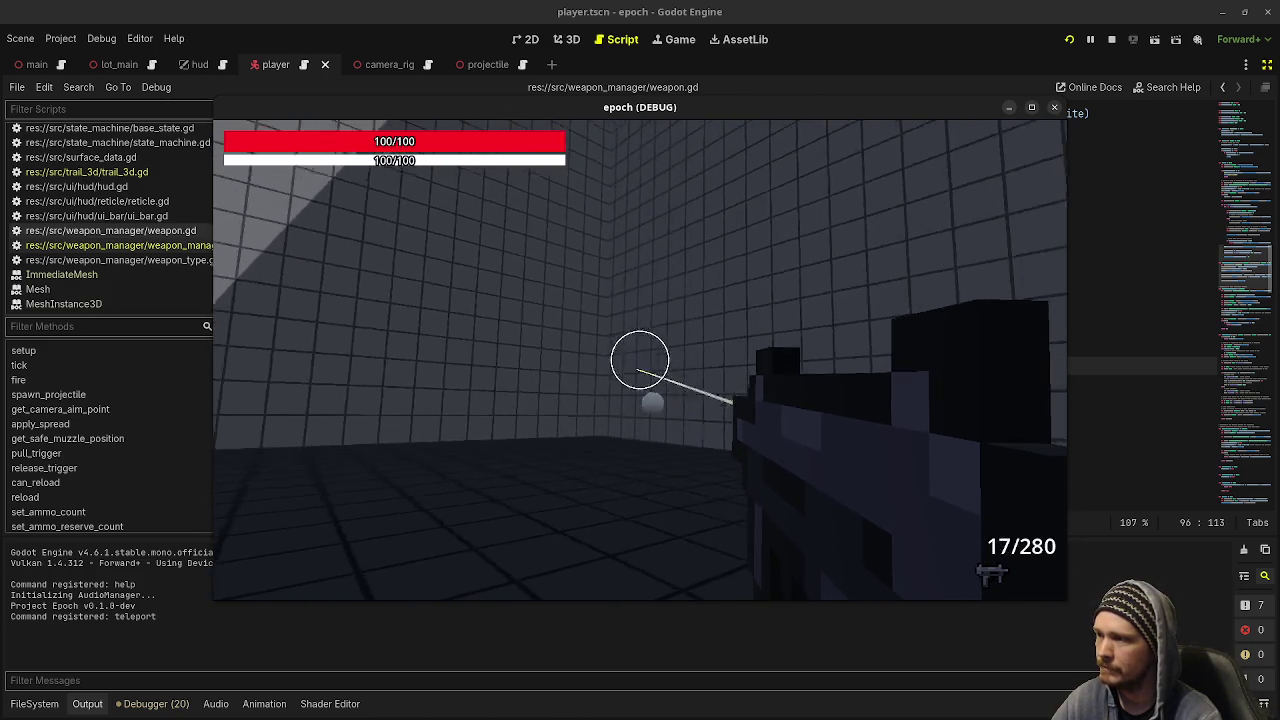
{"action": "left_click", "coordinate": [640, 360]}
{"action": "key", "text": "r"}
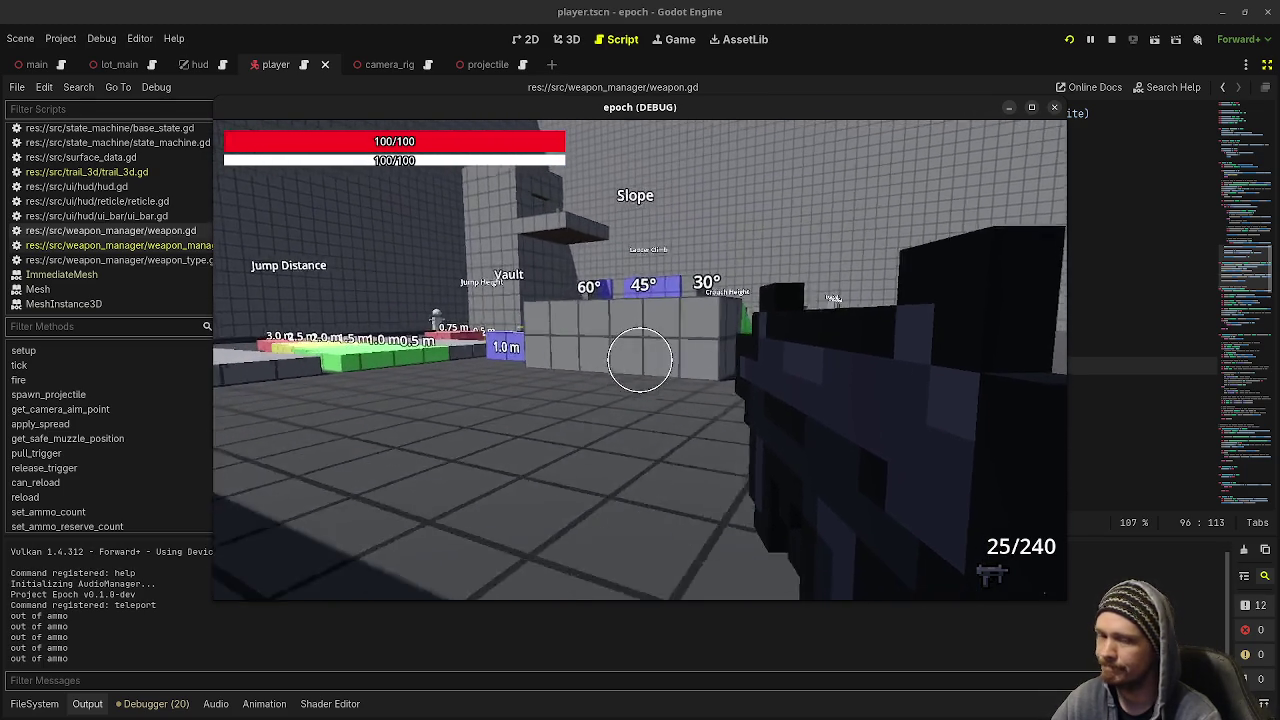
- Walk to the Crouch Height wall, free the mouse, and stop the running game
{"action": "key", "text": "w"}
{"action": "key", "text": "s"}
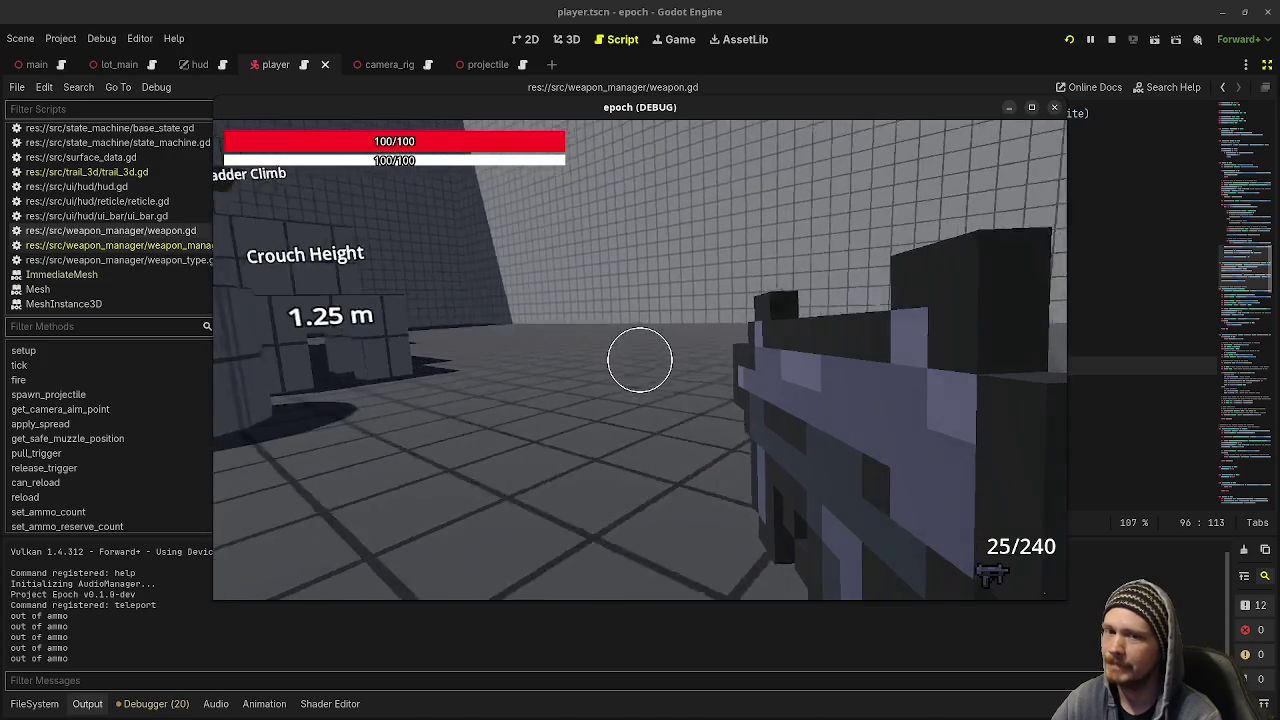
{"action": "key", "text": "w"}
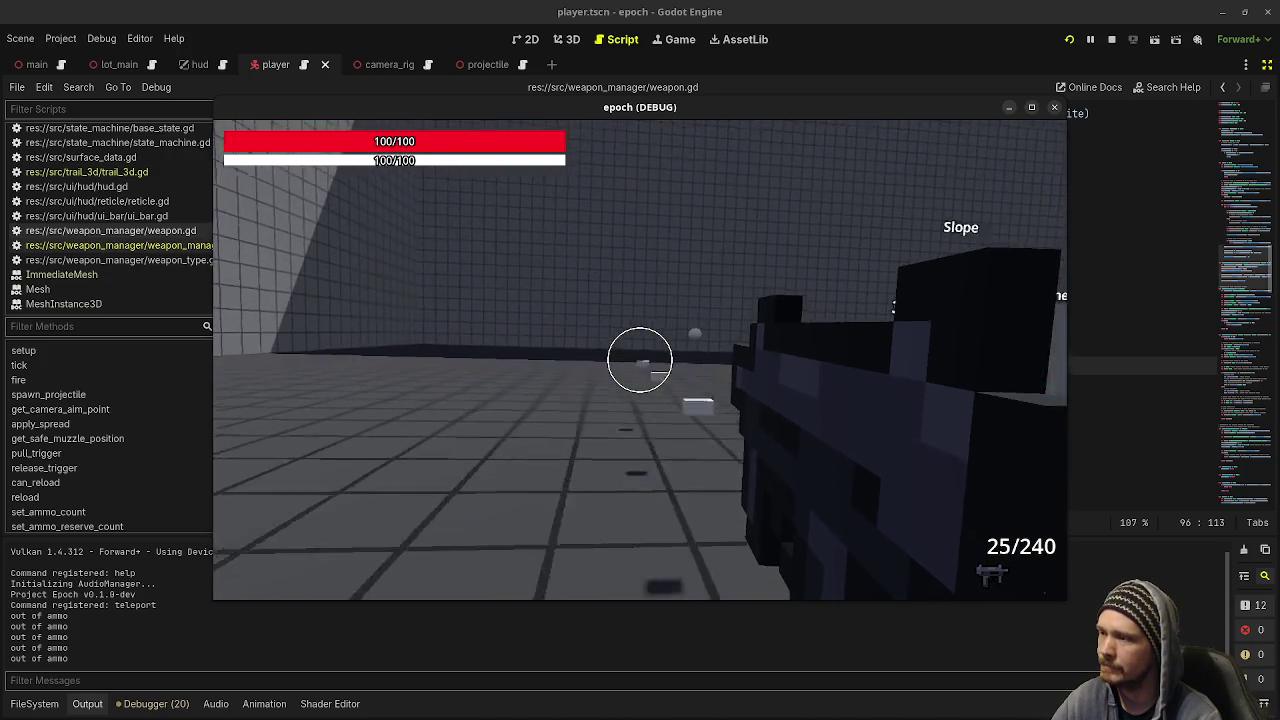
{"action": "key", "text": "Escape"}
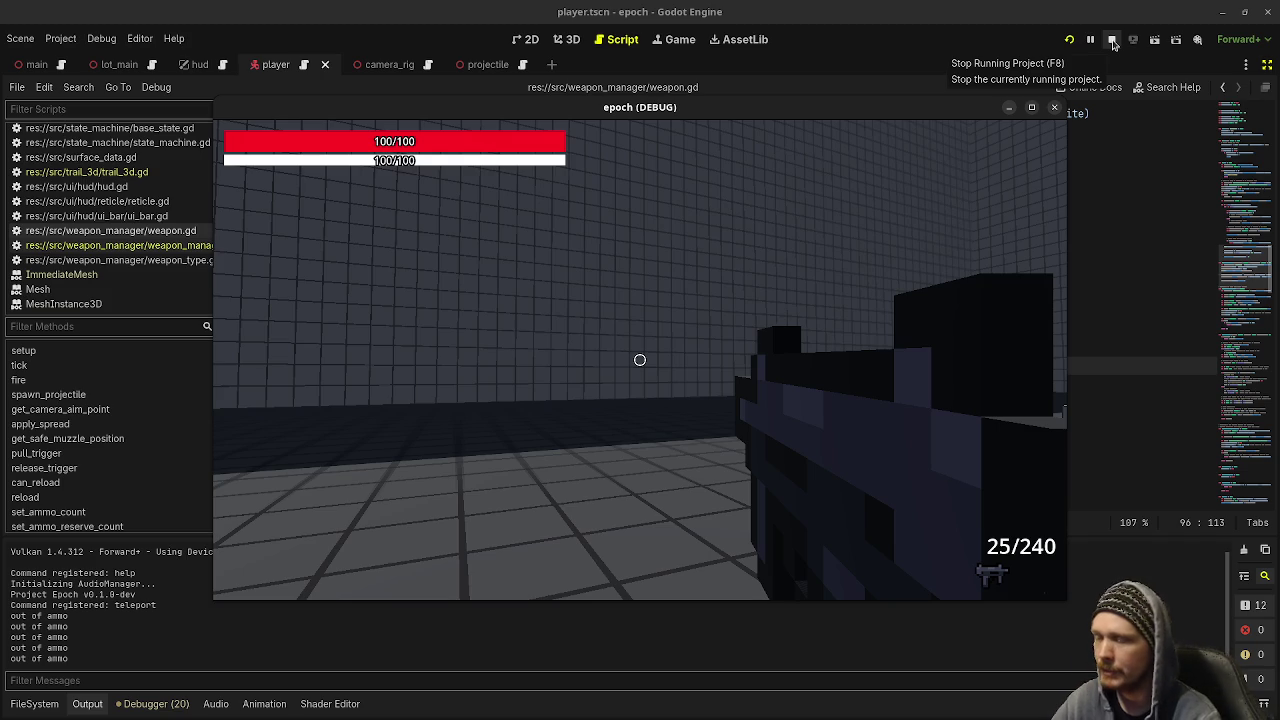
{"action": "left_click", "coordinate": [1113, 44]}
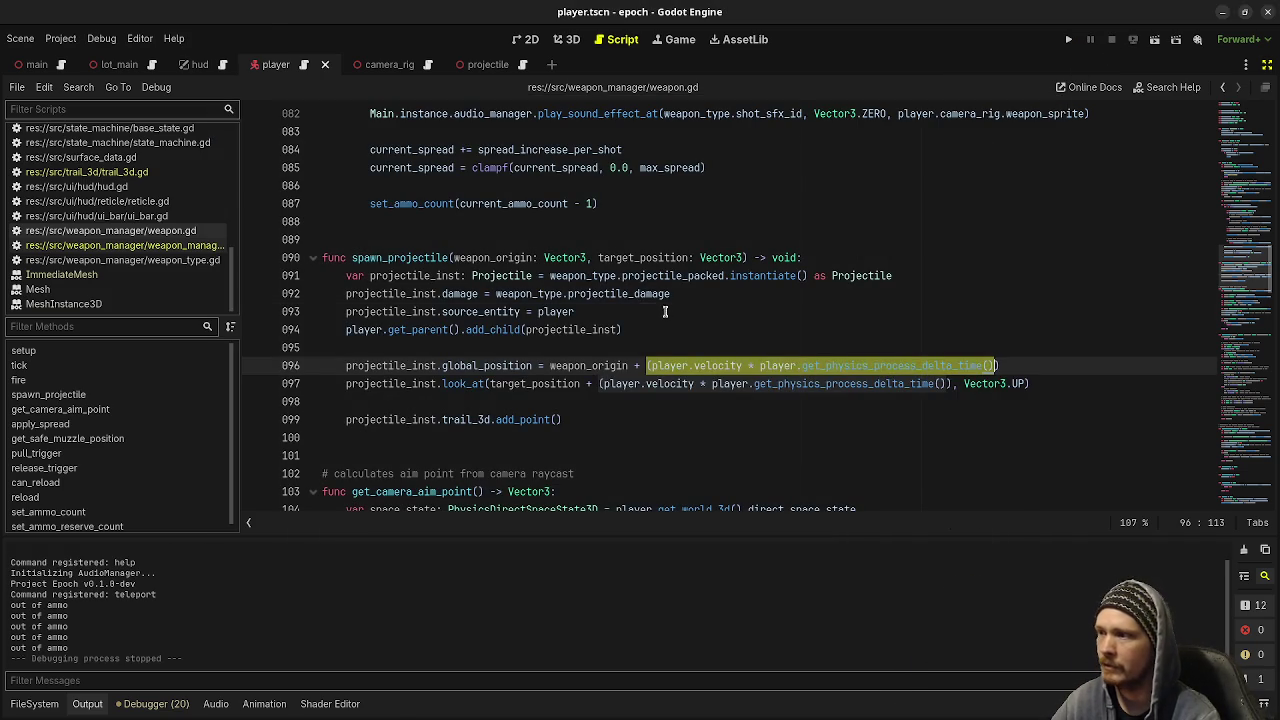
- Bring back the Scene and Inspector docks beside weapon.gd, then switch to the Grifball browser article
{"action": "key", "text": "Up"}
{"action": "key", "text": "Up"}
{"action": "key", "text": "Up"}
{"action": "left_click", "coordinate": [1265, 64]}
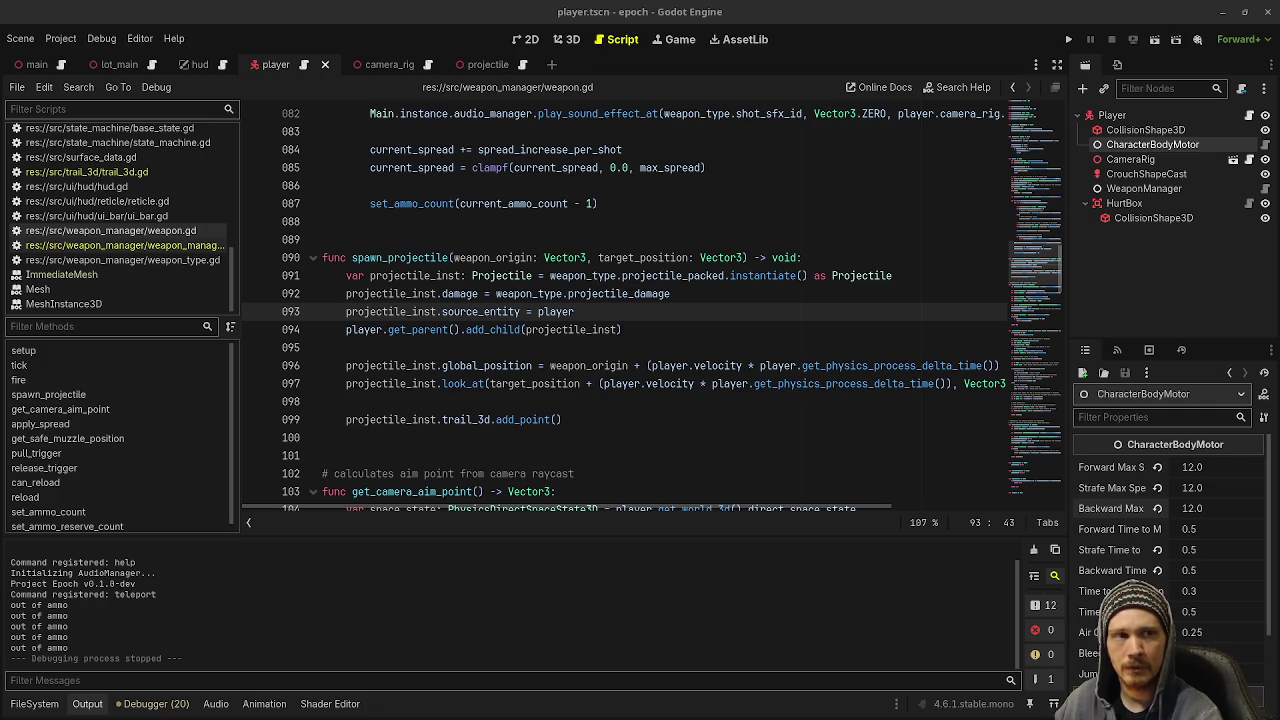
{"action": "key", "text": "alt+Tab"}
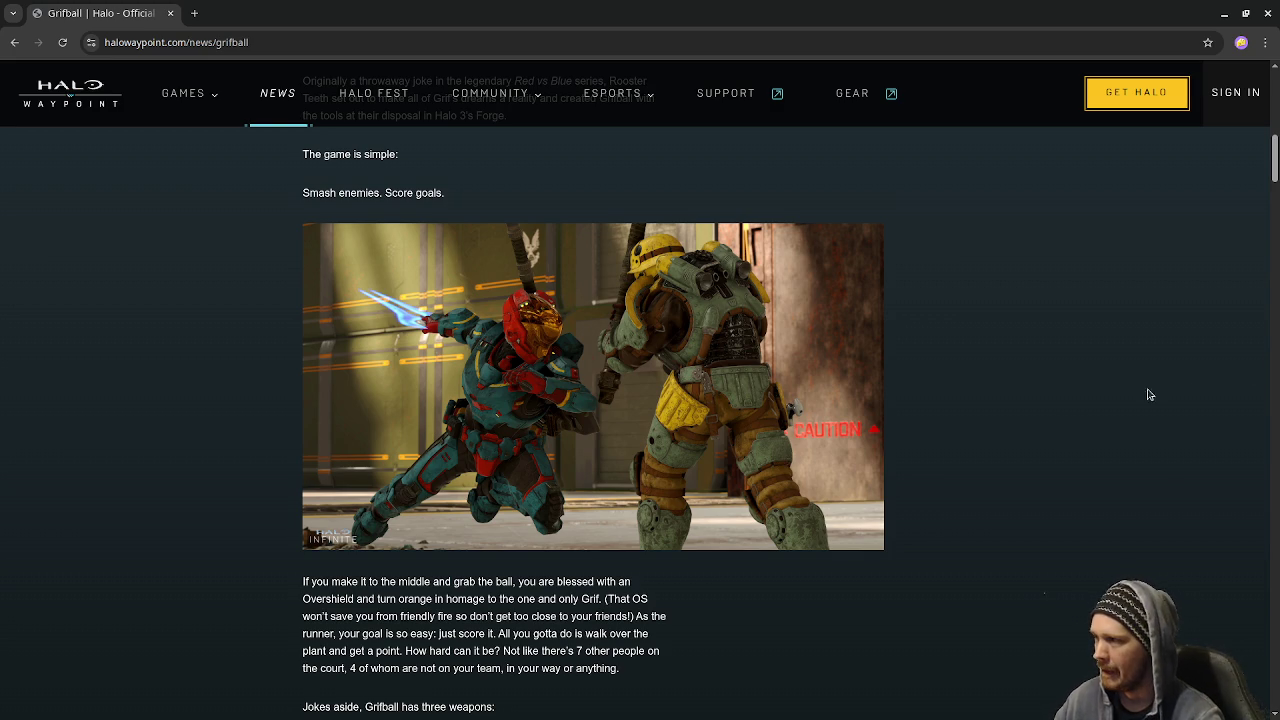
- Scroll the Grifball article past the Aquario and Coliseum sections down to the Gridiron entry
{"action": "scroll", "coordinate": [654, 514], "scroll_direction": "down", "scroll_amount": 6}
{"action": "scroll", "coordinate": [640, 495], "scroll_direction": "down", "scroll_amount": 3}
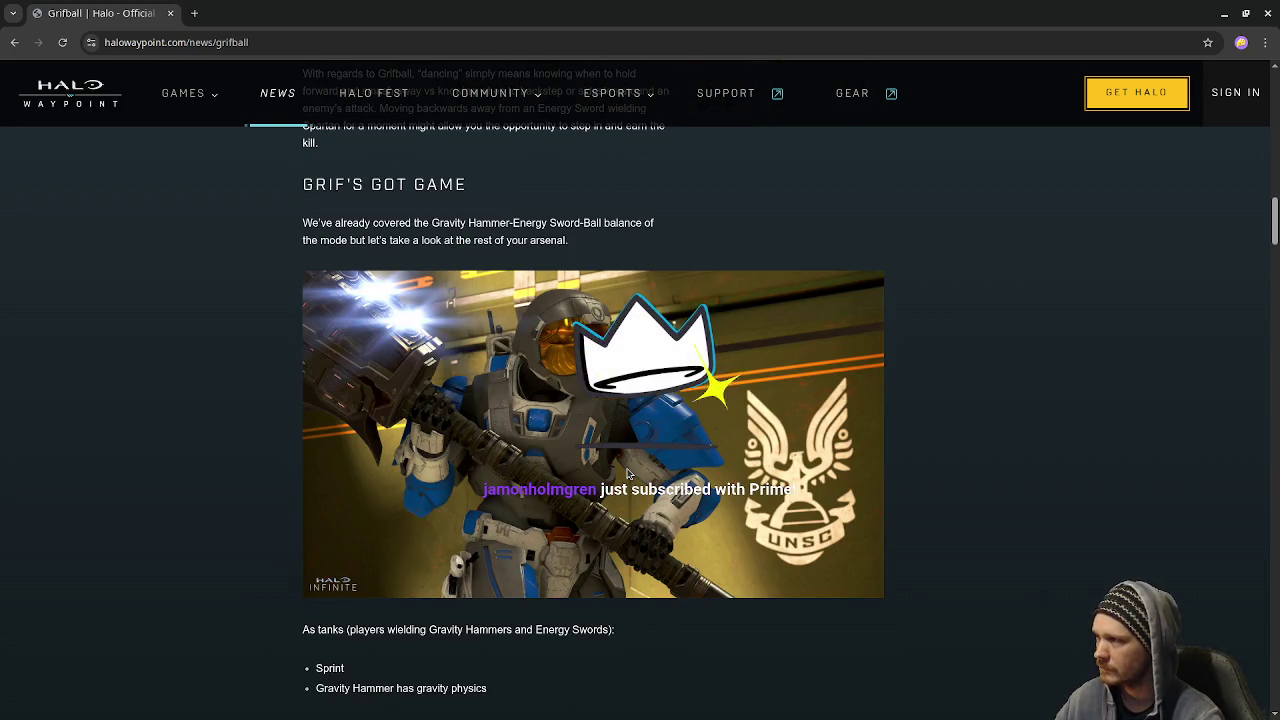
{"action": "scroll", "coordinate": [628, 475], "scroll_direction": "down", "scroll_amount": 13}
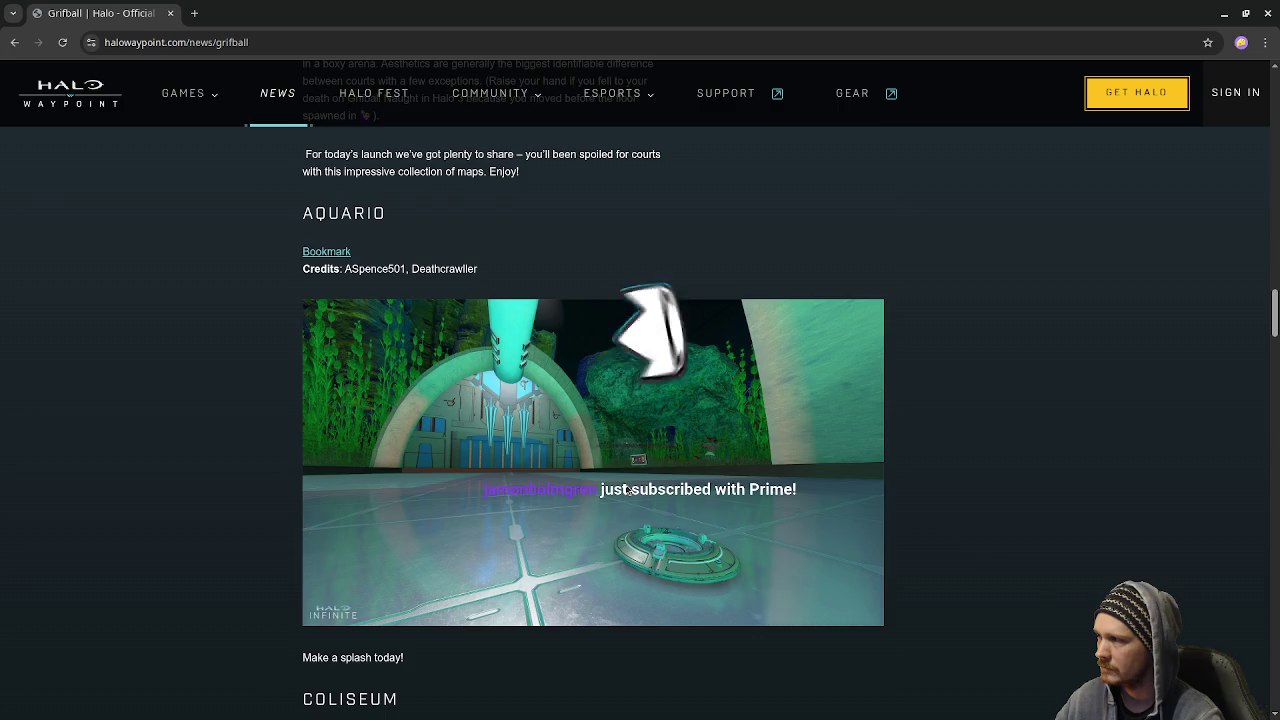
{"action": "scroll", "coordinate": [628, 490], "scroll_direction": "down", "scroll_amount": 5}
{"action": "scroll", "coordinate": [628, 491], "scroll_direction": "down", "scroll_amount": 4}
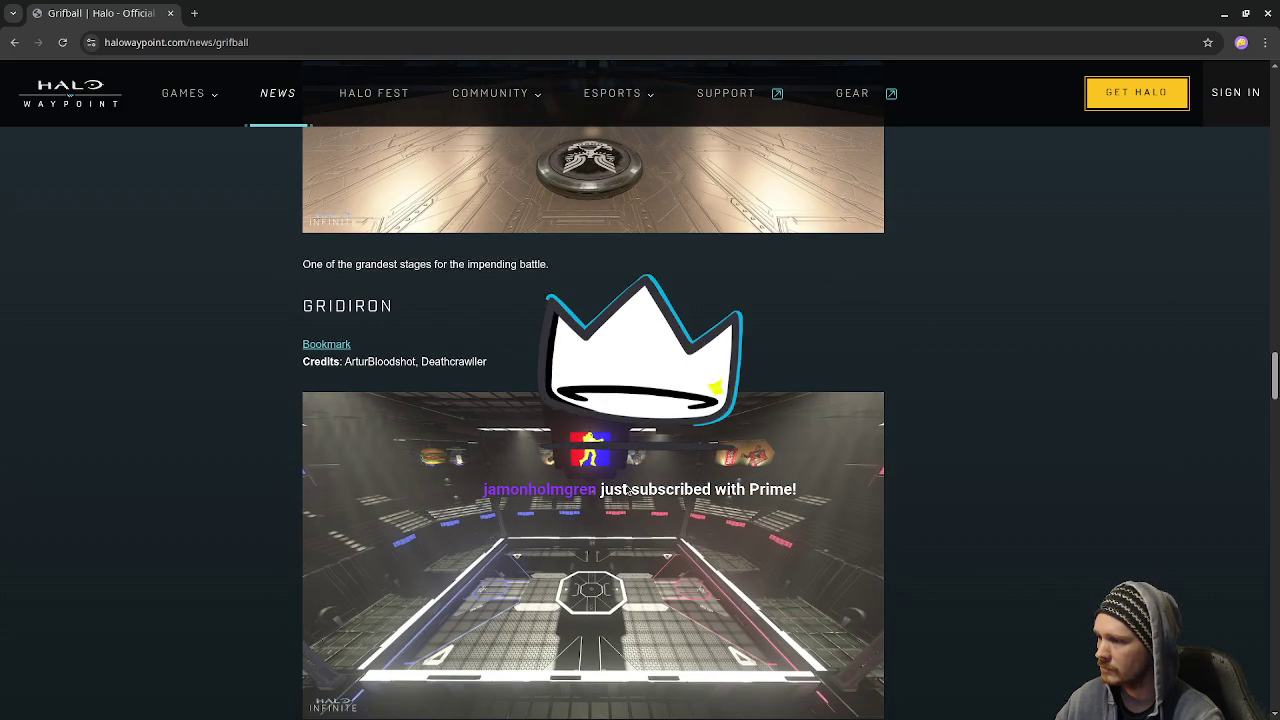
{"action": "scroll", "coordinate": [628, 490], "scroll_direction": "down", "scroll_amount": 1}
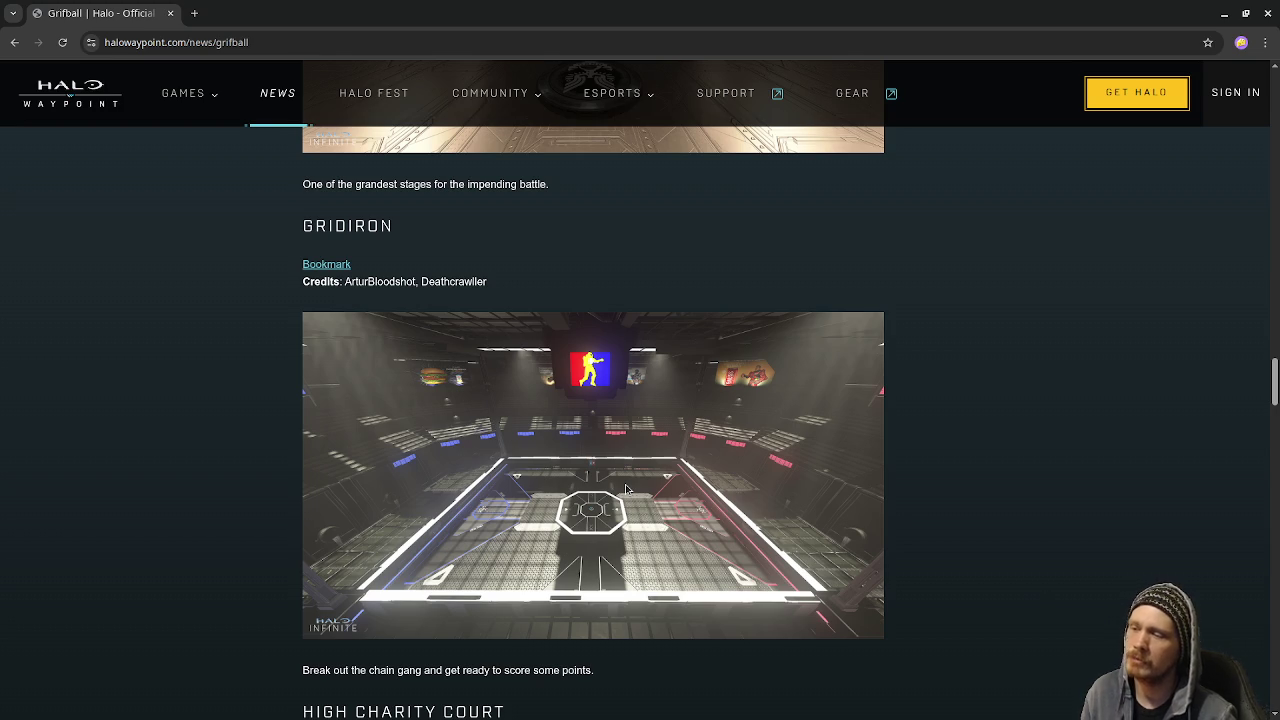
{"action": "scroll", "coordinate": [575, 463], "scroll_direction": "down", "scroll_amount": 5}
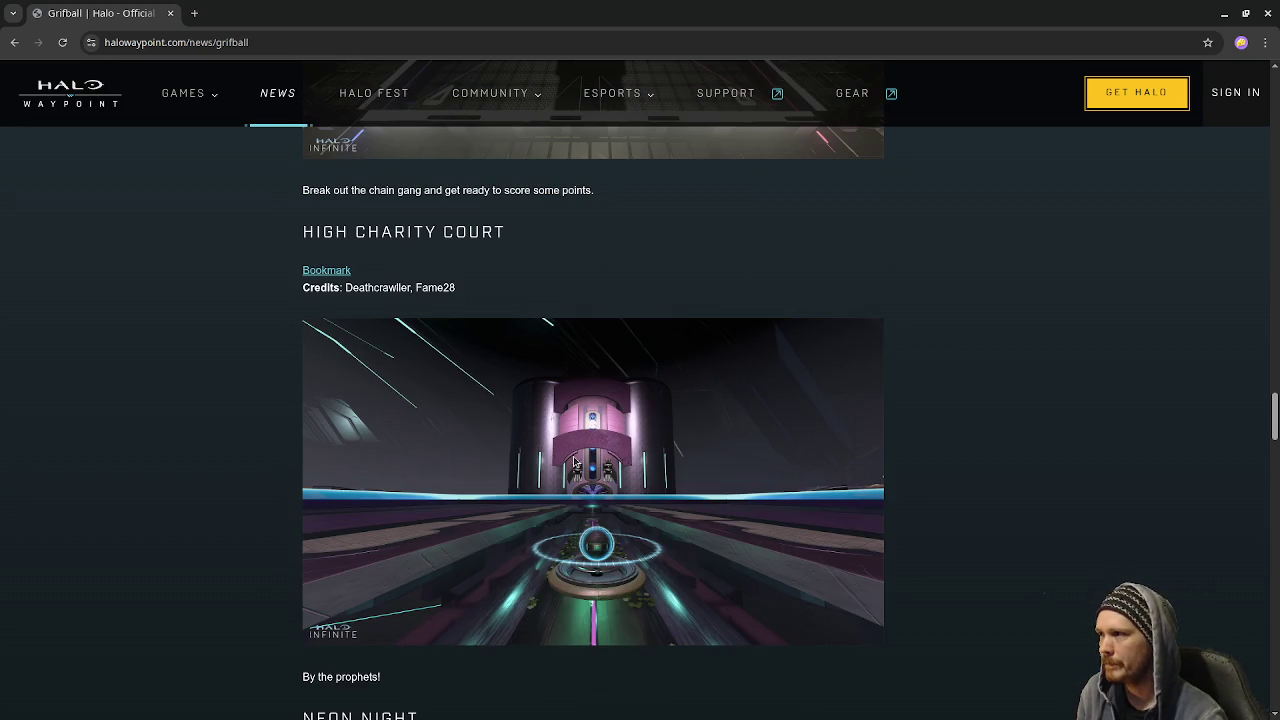
{"action": "scroll", "coordinate": [575, 463], "scroll_direction": "down", "scroll_amount": 4}
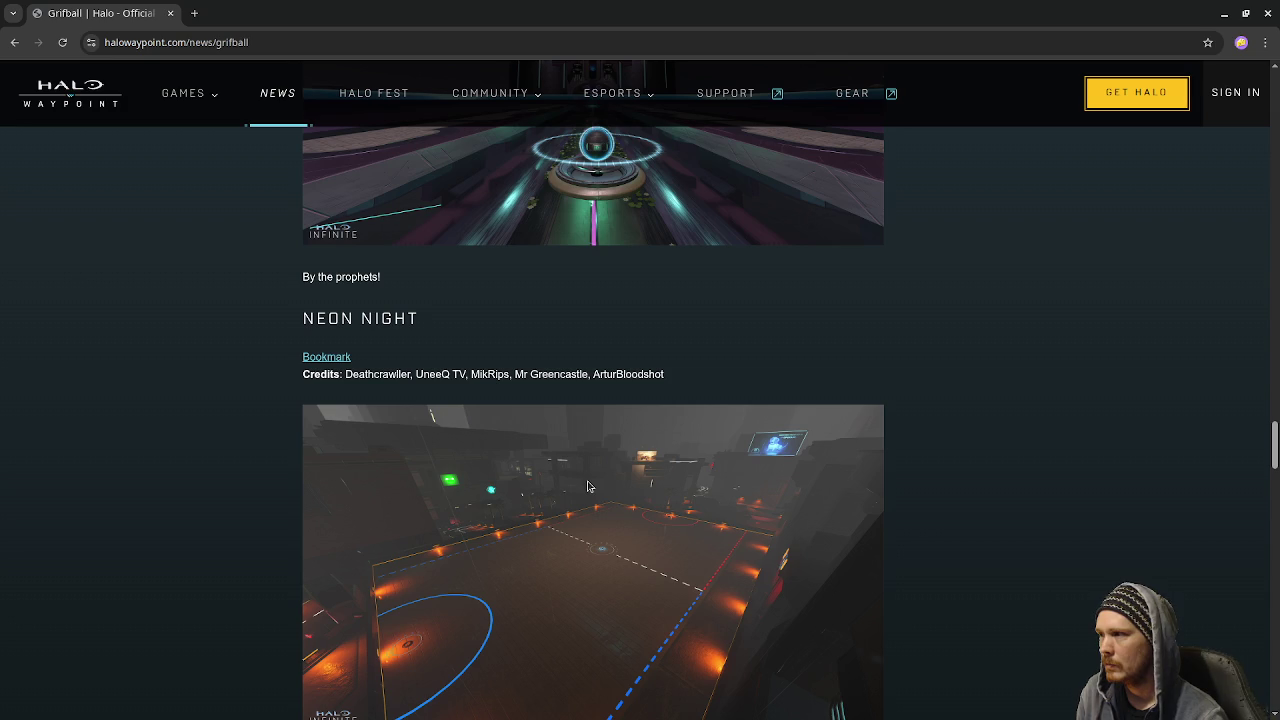
{"action": "scroll", "coordinate": [588, 487], "scroll_direction": "down", "scroll_amount": 5}
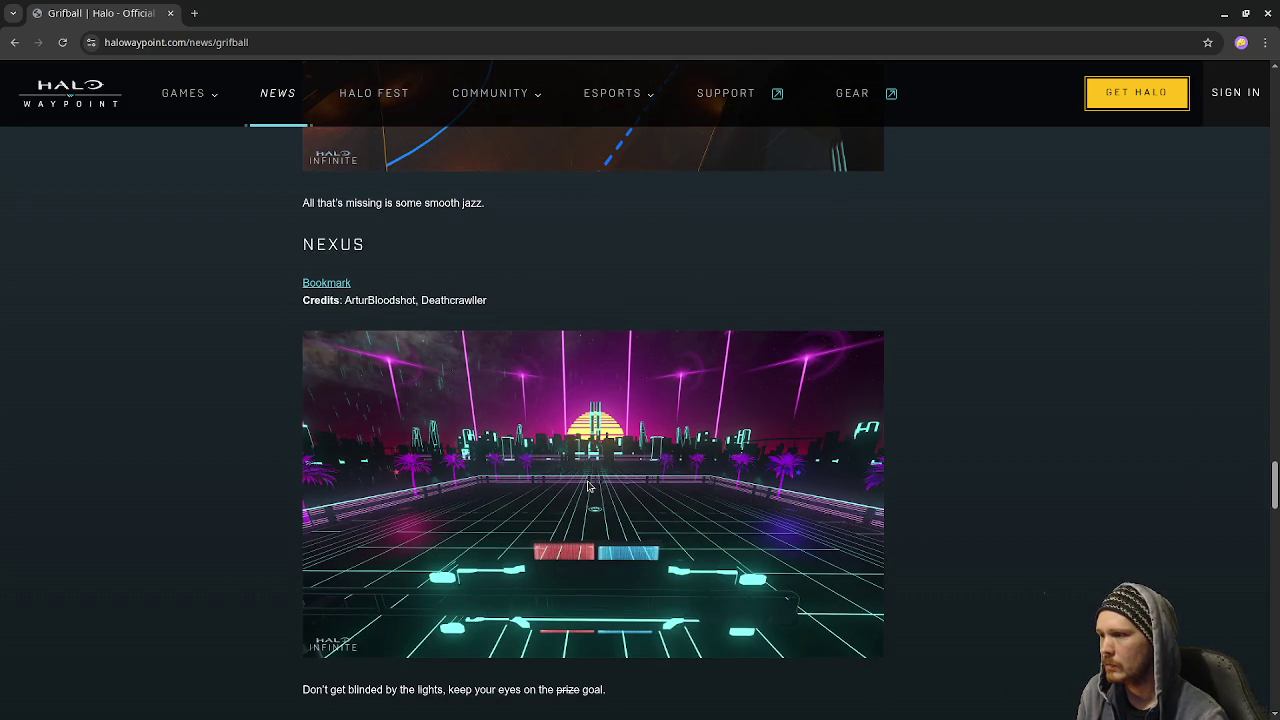
{"action": "scroll", "coordinate": [588, 487], "scroll_direction": "down", "scroll_amount": 4}
{"action": "scroll", "coordinate": [597, 511], "scroll_direction": "down", "scroll_amount": 7}
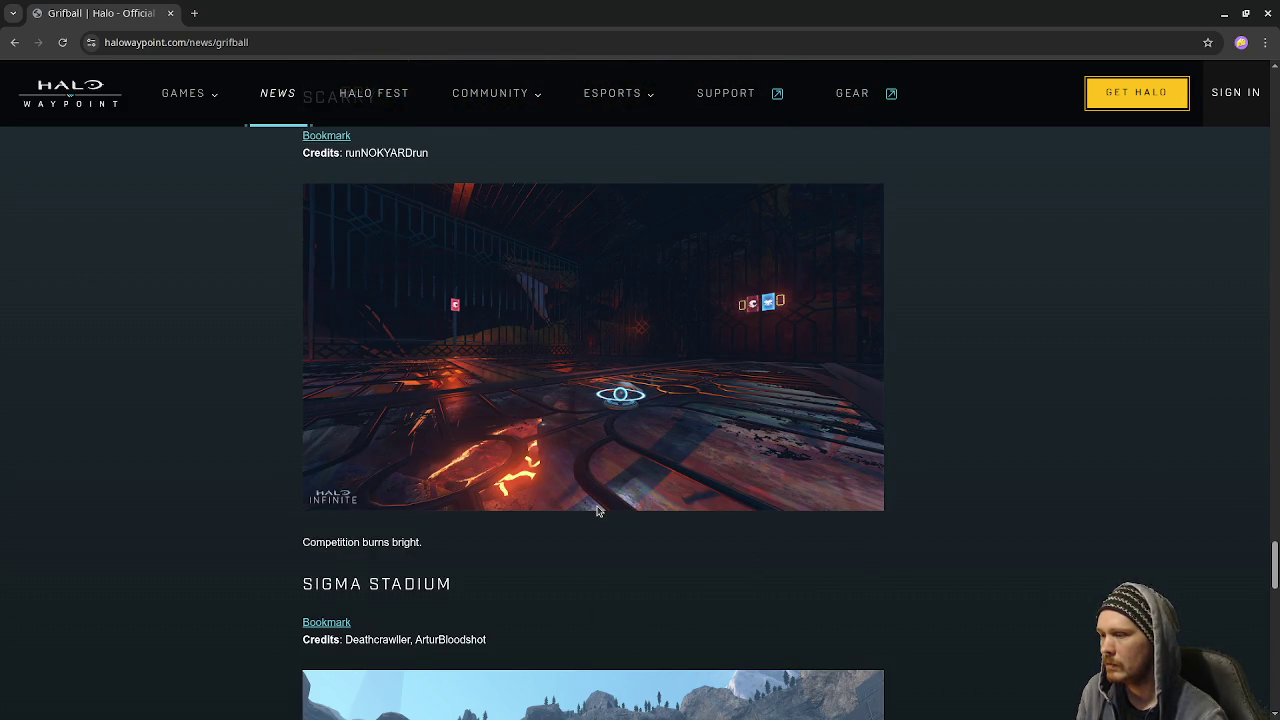
{"action": "scroll", "coordinate": [597, 511], "scroll_direction": "down", "scroll_amount": 7}
{"action": "scroll", "coordinate": [597, 511], "scroll_direction": "down", "scroll_amount": 5}
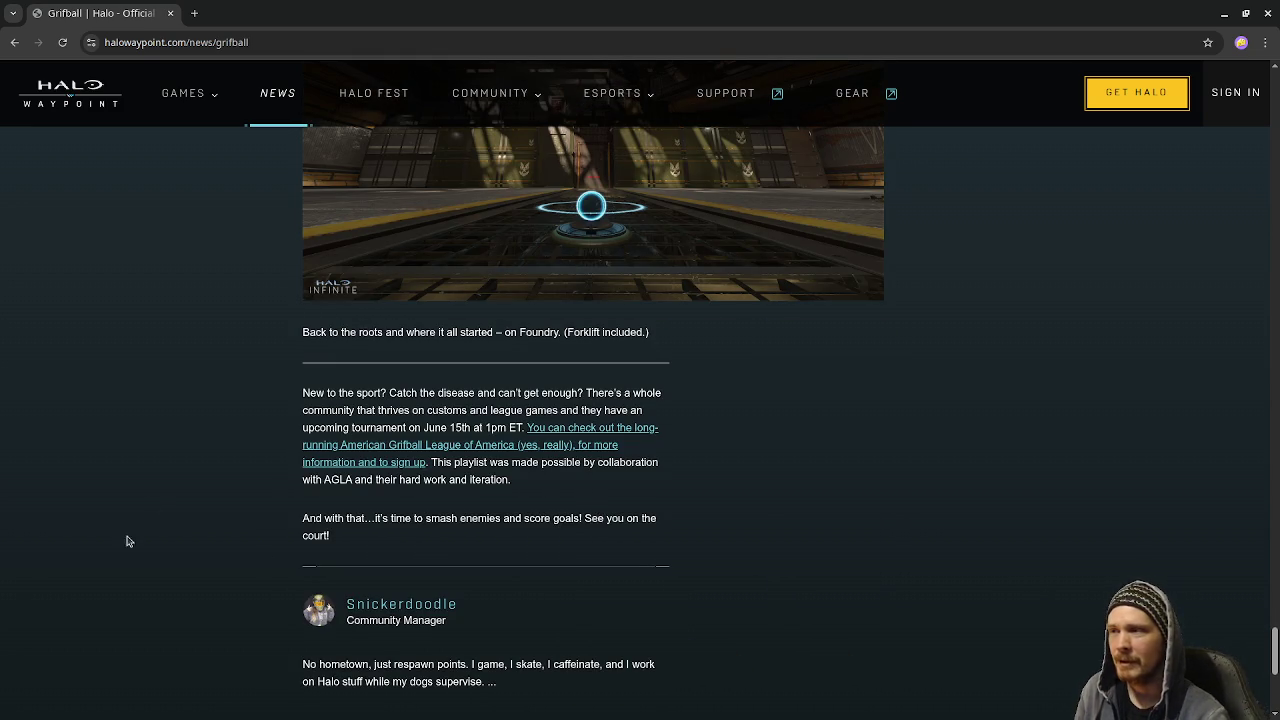
{"action": "scroll", "coordinate": [830, 344], "scroll_direction": "up", "scroll_amount": 2}
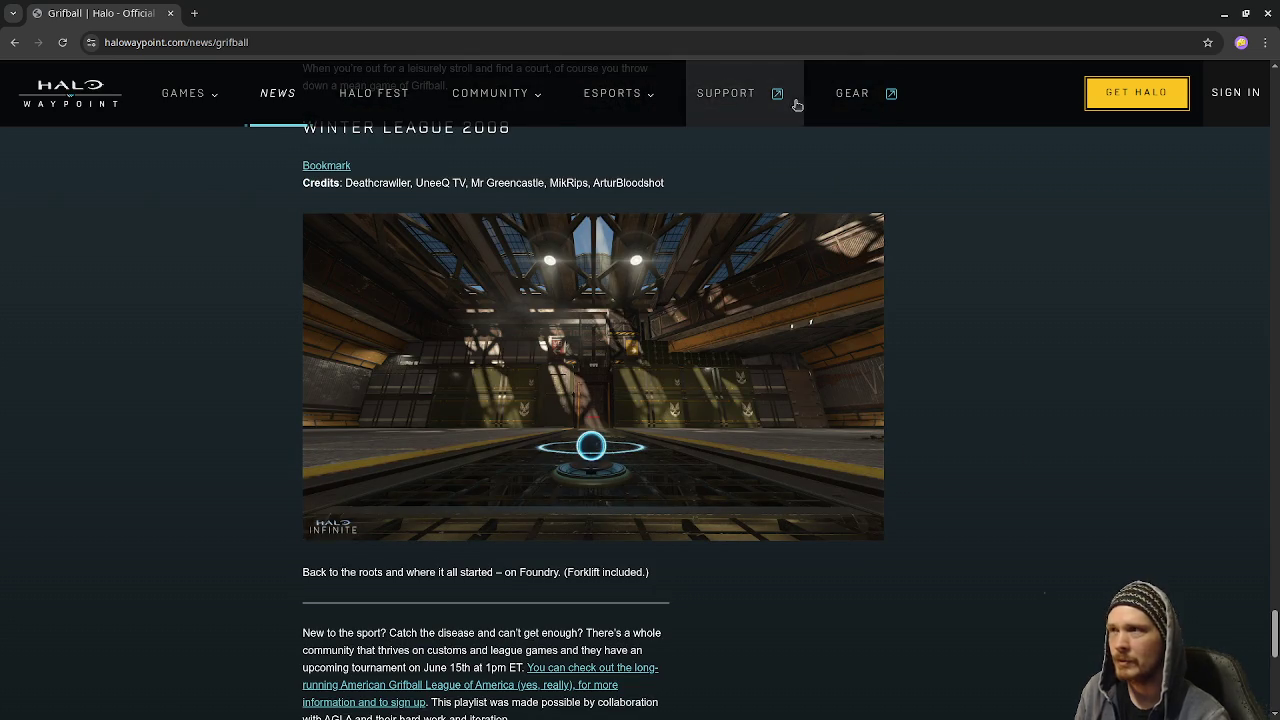
{"action": "left_click", "coordinate": [168, 14]}
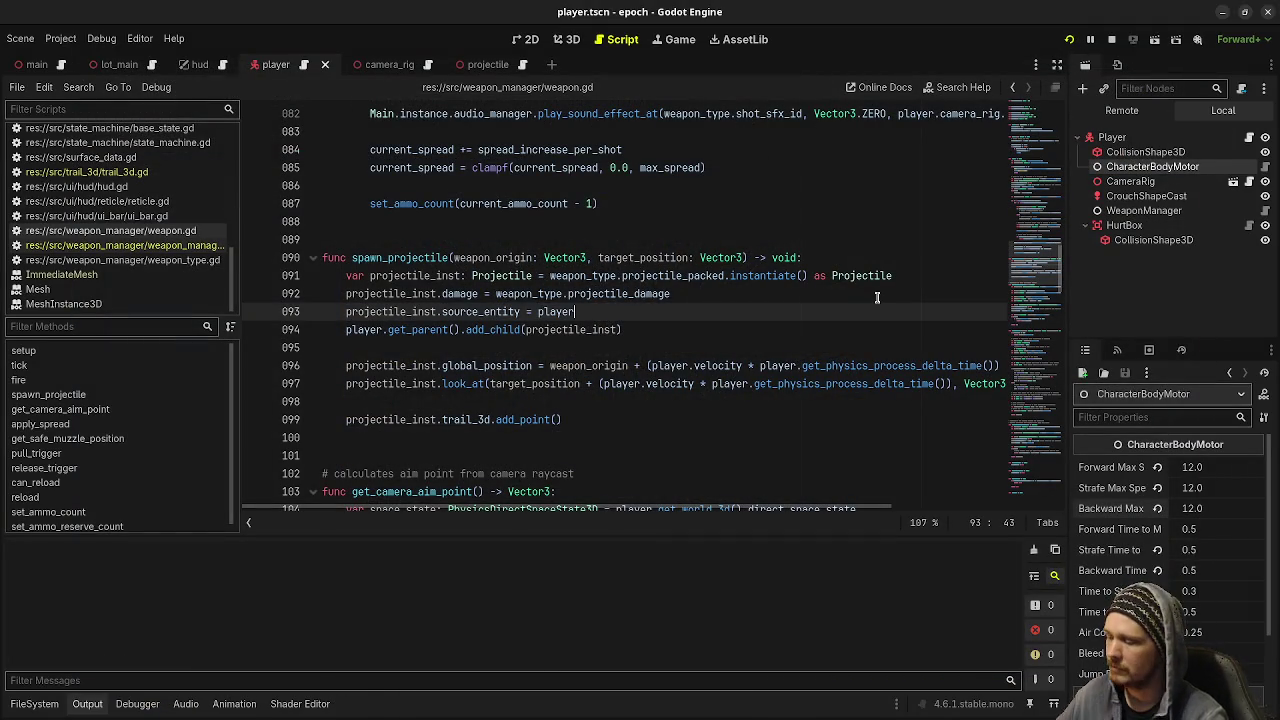
- Launch the game, switch to the shotgun, and fire it across the room, at the sphere and wall
{"action": "key", "text": "F5"}
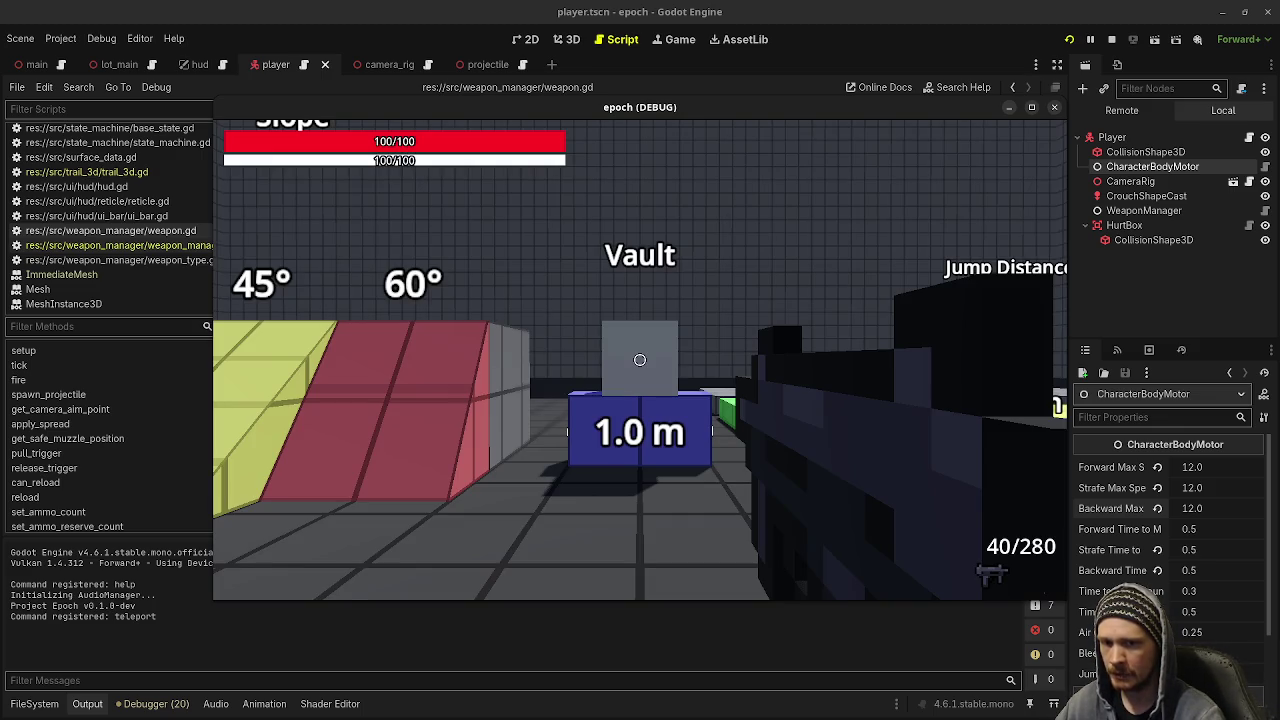
{"action": "key", "text": "w"}
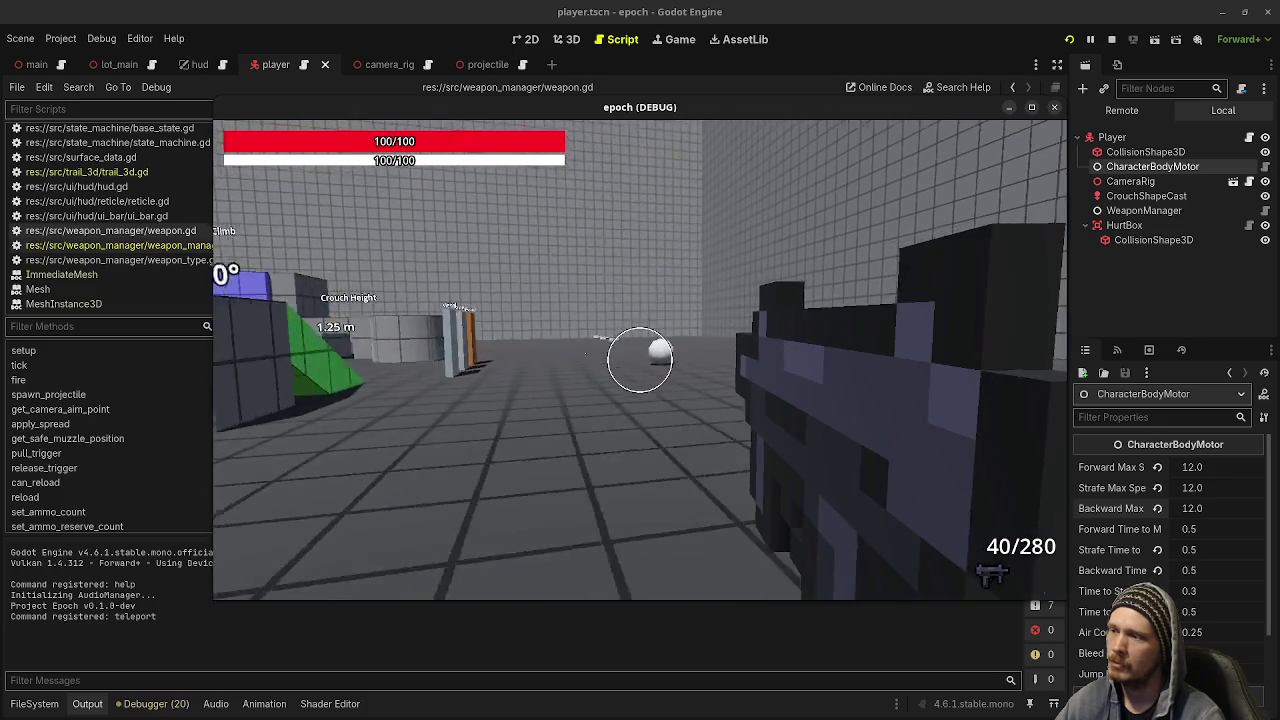
{"action": "key", "text": "2"}
{"action": "left_click", "coordinate": [640, 360]}
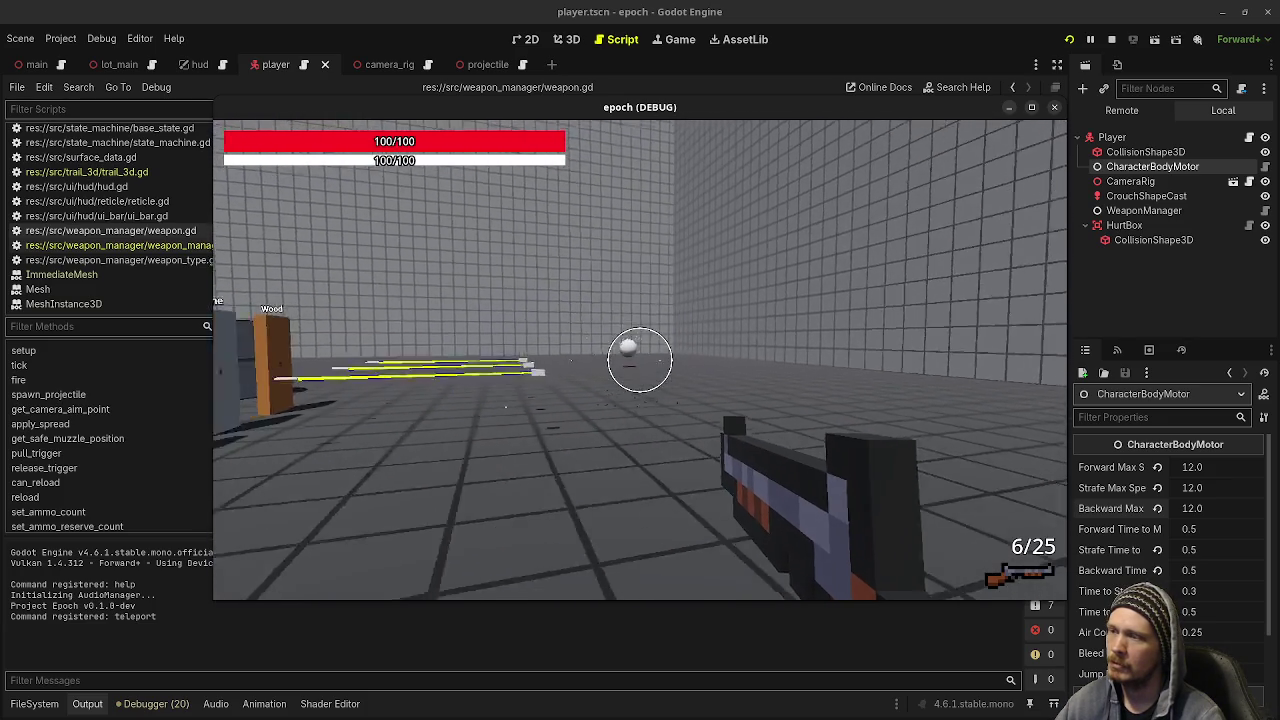
{"action": "key", "text": "w"}
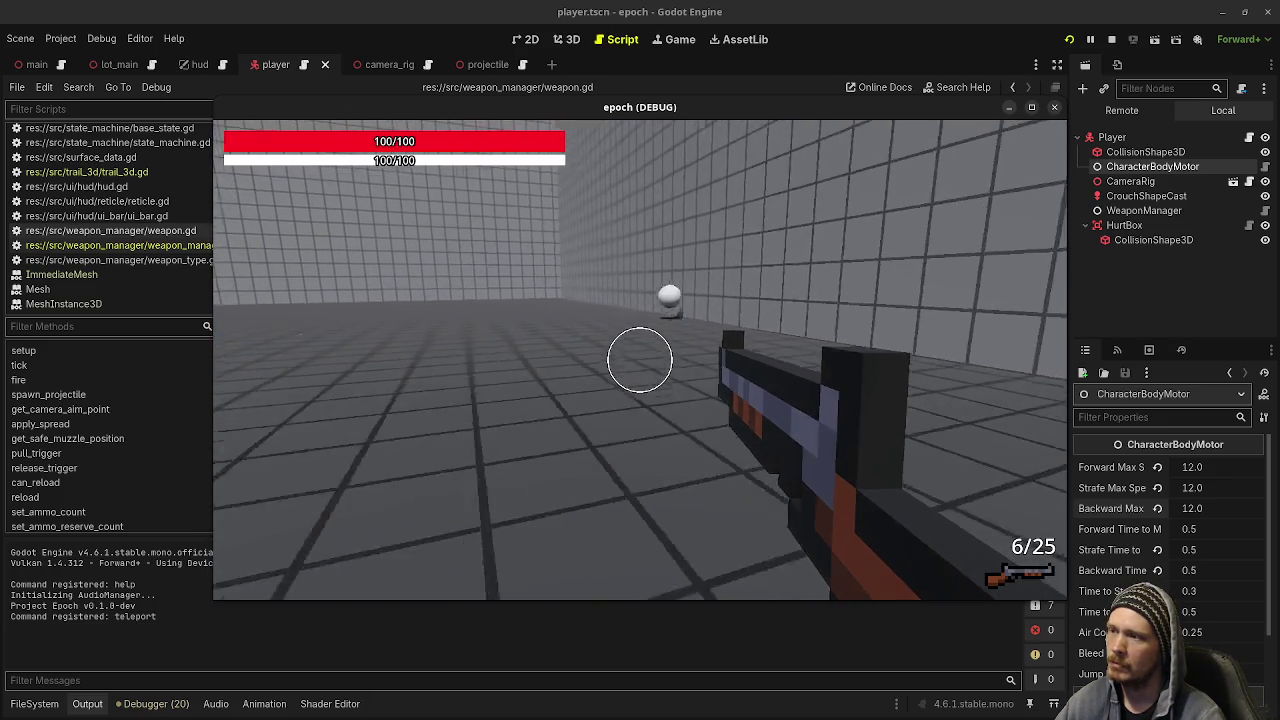
{"action": "left_click", "coordinate": [640, 360]}
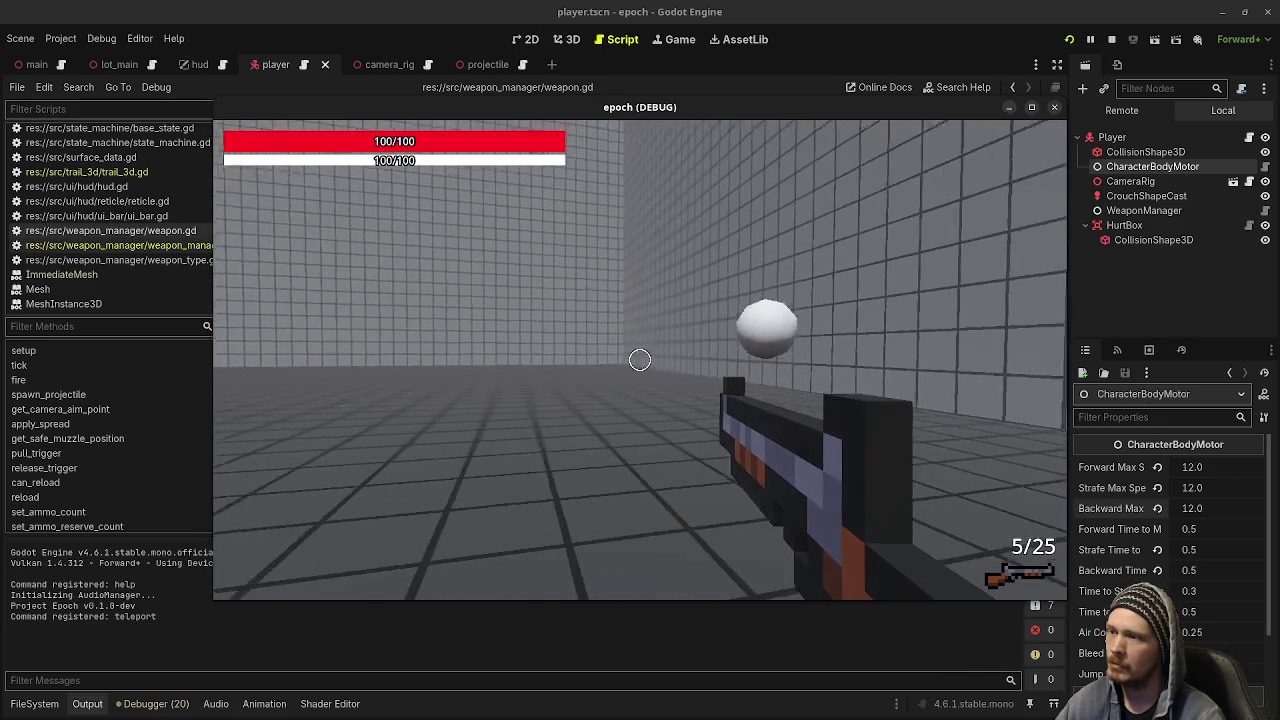
{"action": "left_click", "coordinate": [640, 360]}
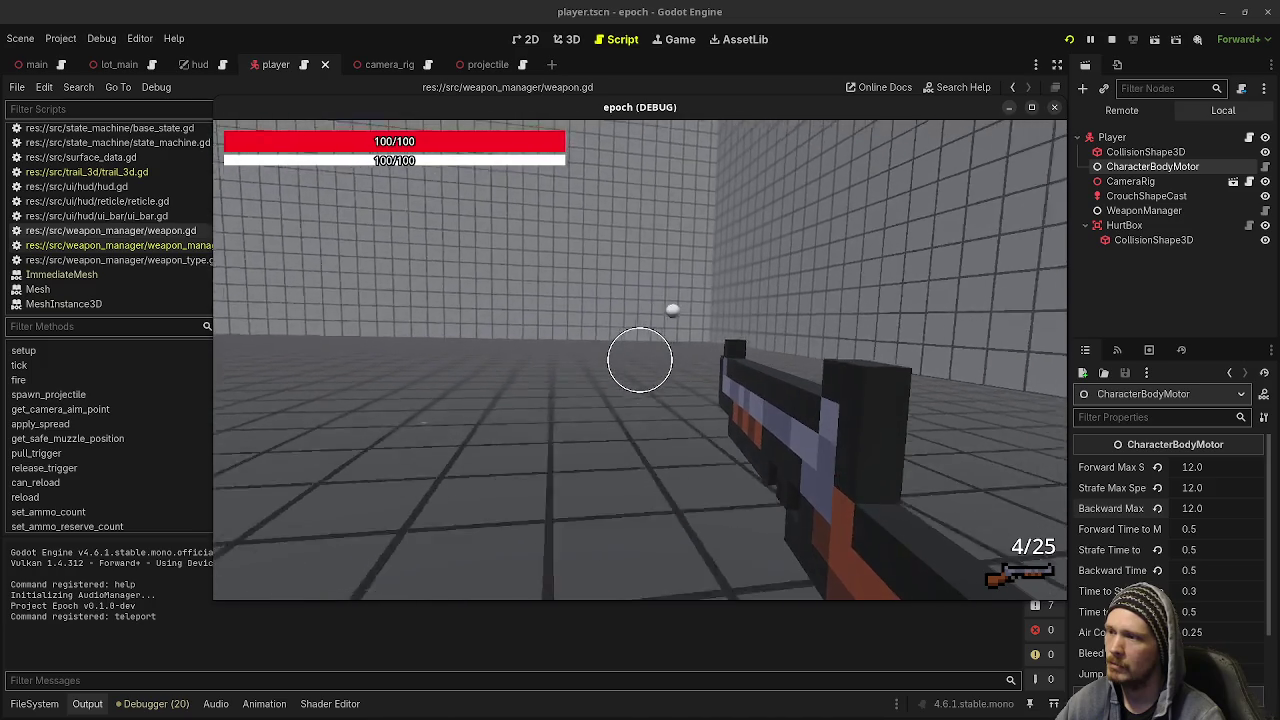
{"action": "left_click", "coordinate": [640, 360]}
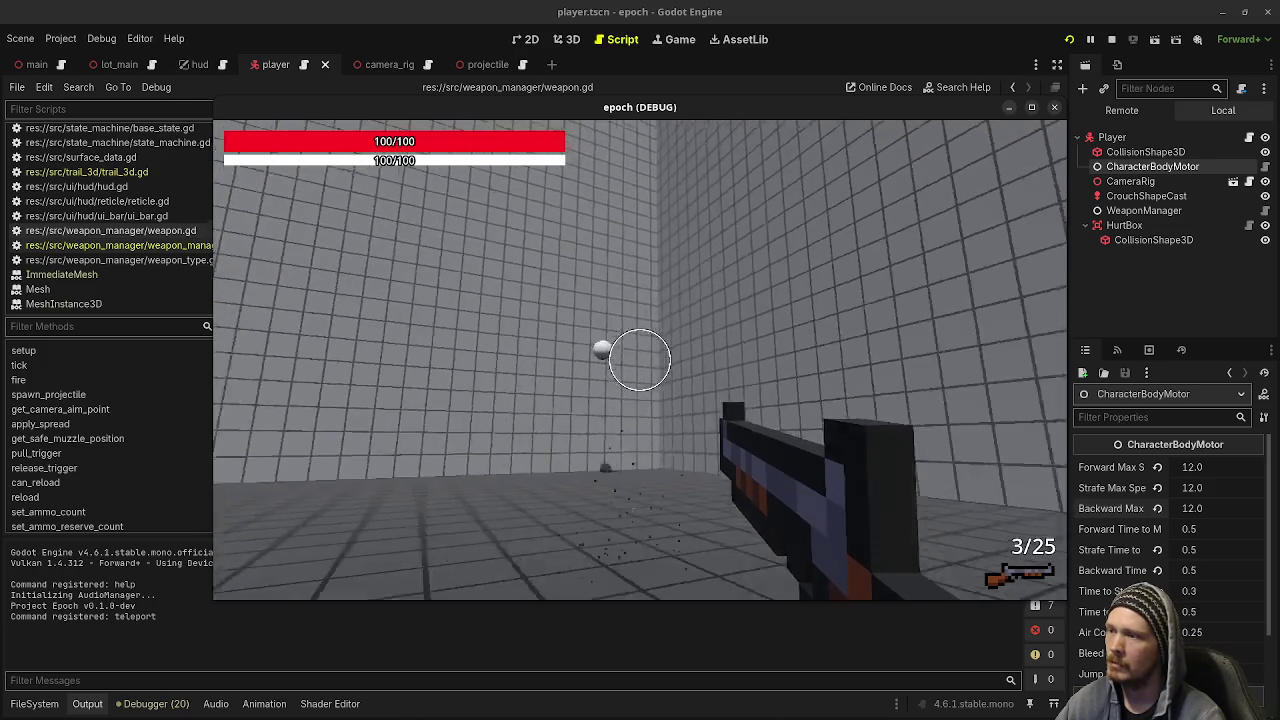
- Reload the shotgun twice, firing rounds at the sky, walls and ledge in between
{"action": "key", "text": "r"}
{"action": "left_click", "coordinate": [640, 360]}
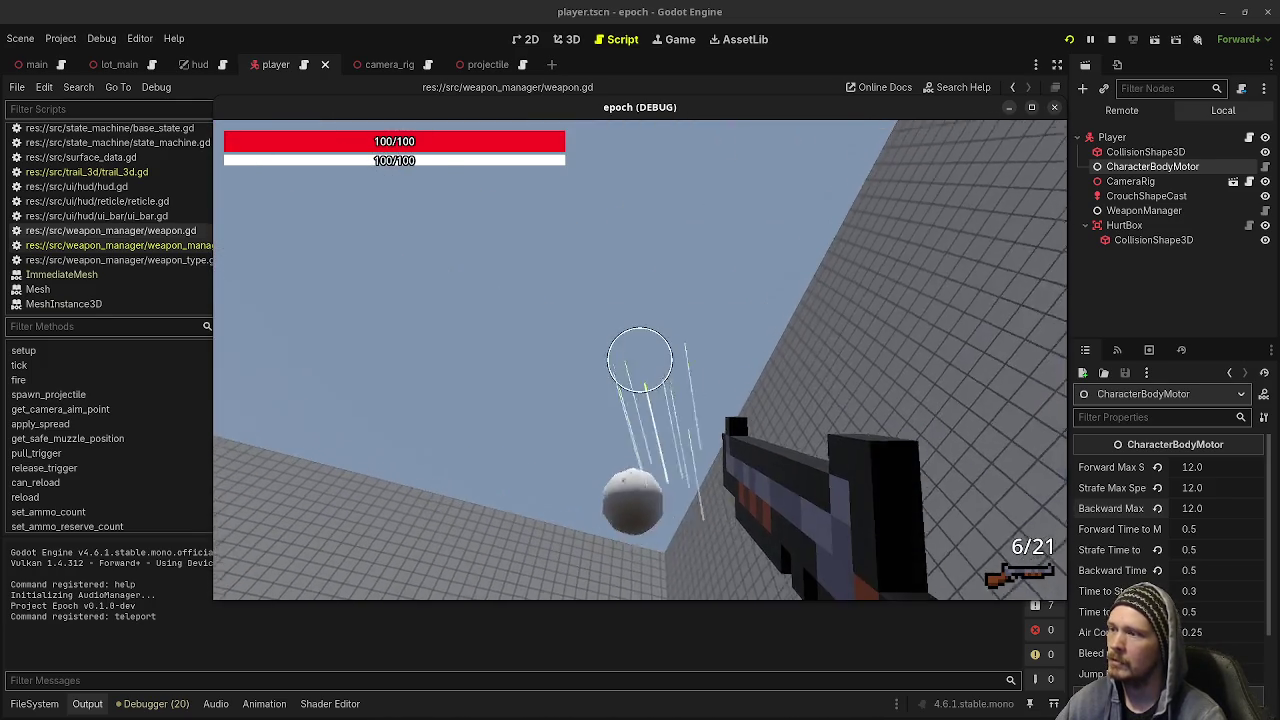
{"action": "left_click", "coordinate": [640, 360]}
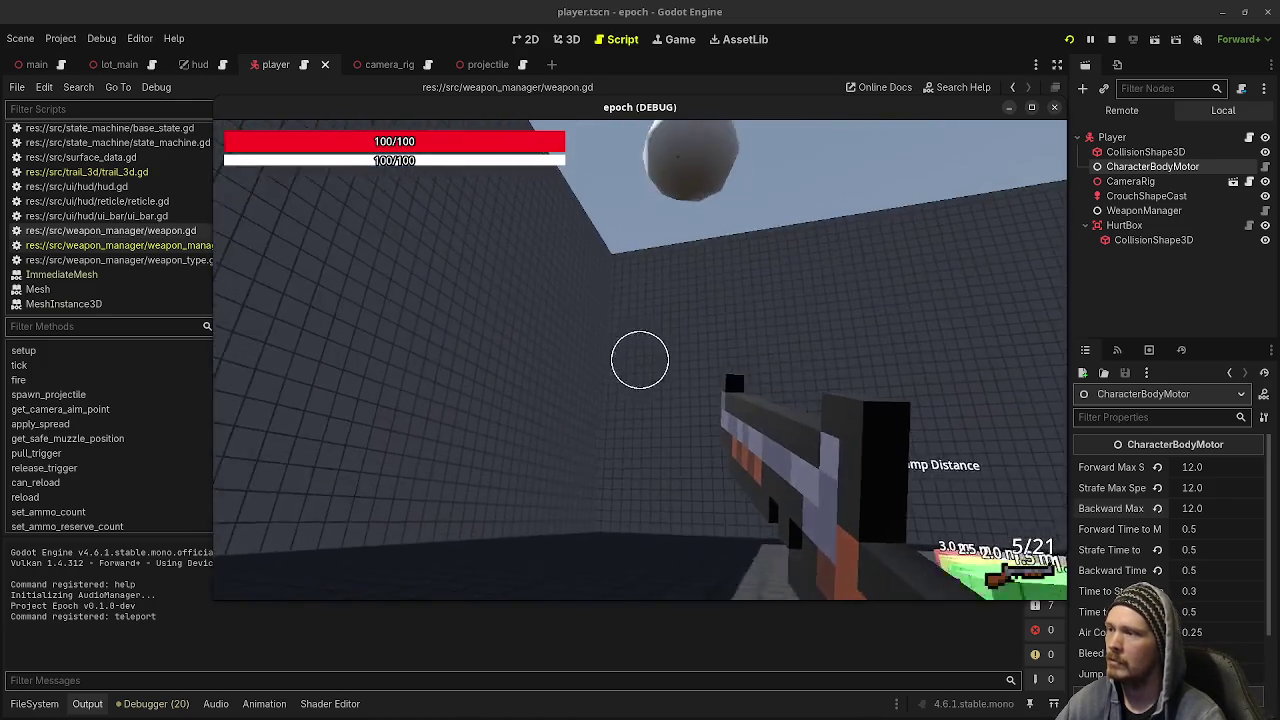
{"action": "left_click", "coordinate": [640, 360]}
{"action": "key", "text": "r"}
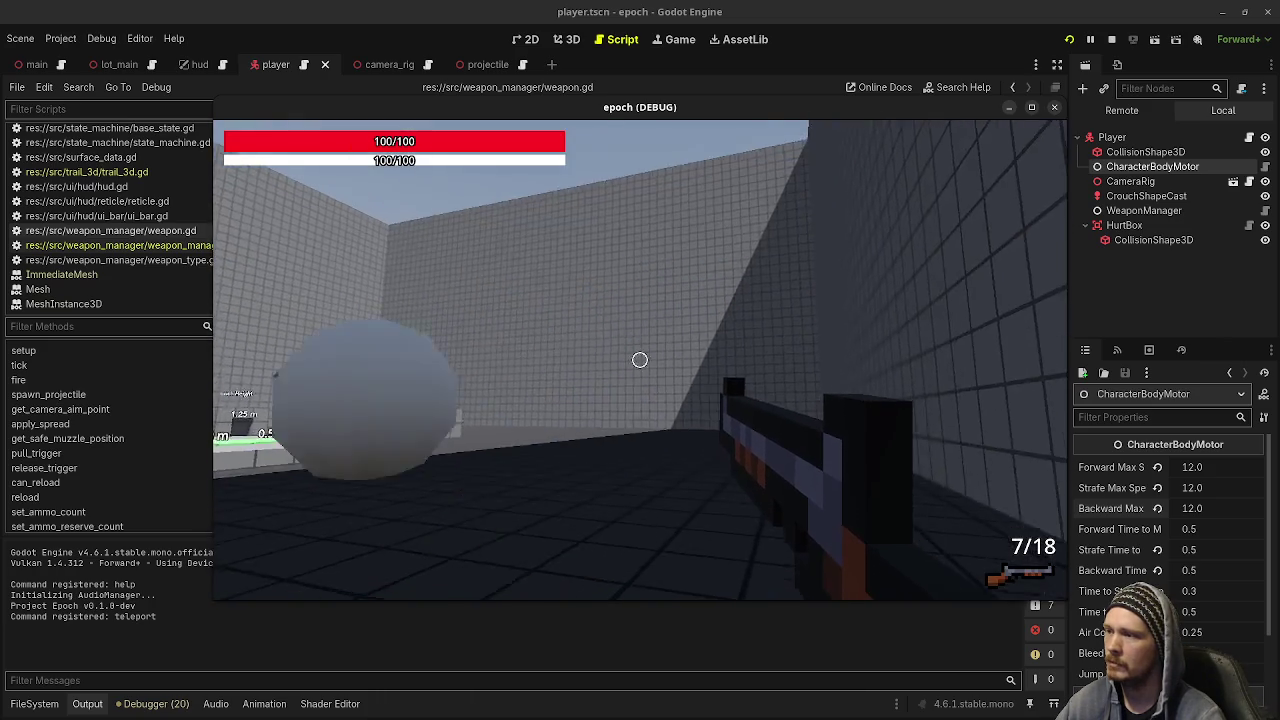
{"action": "left_click", "coordinate": [640, 360]}
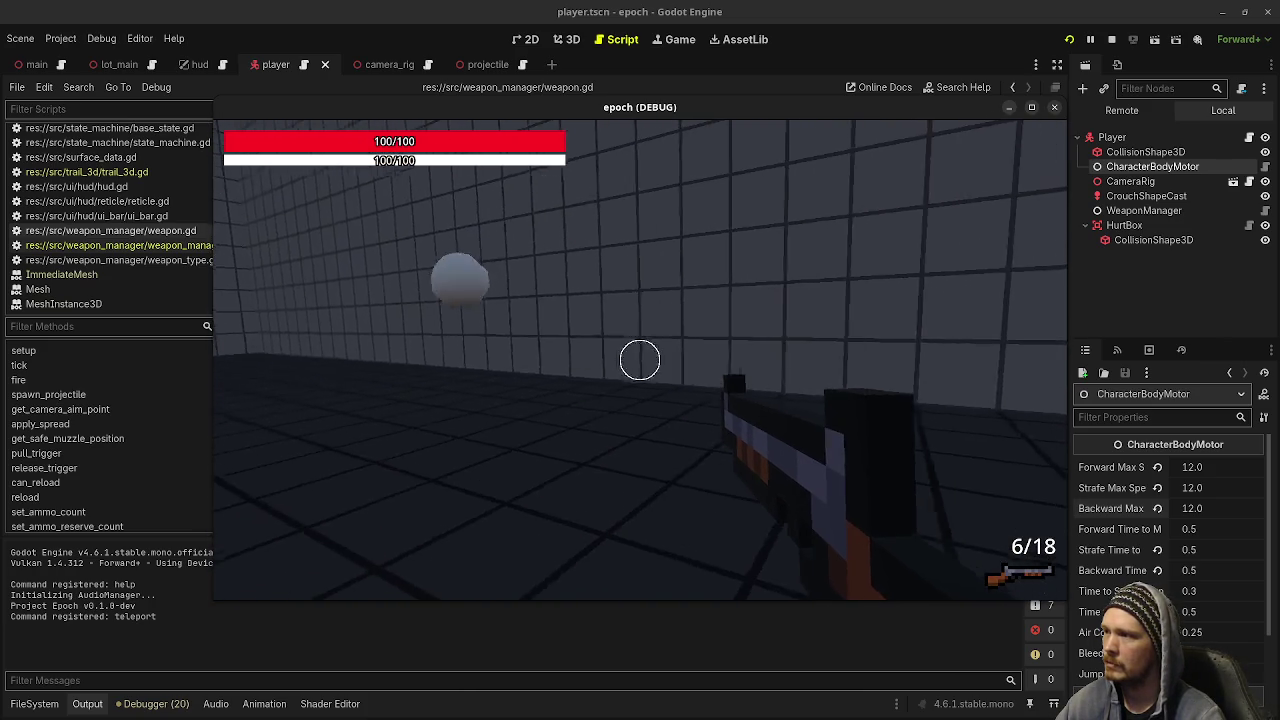
{"action": "left_click", "coordinate": [640, 360]}
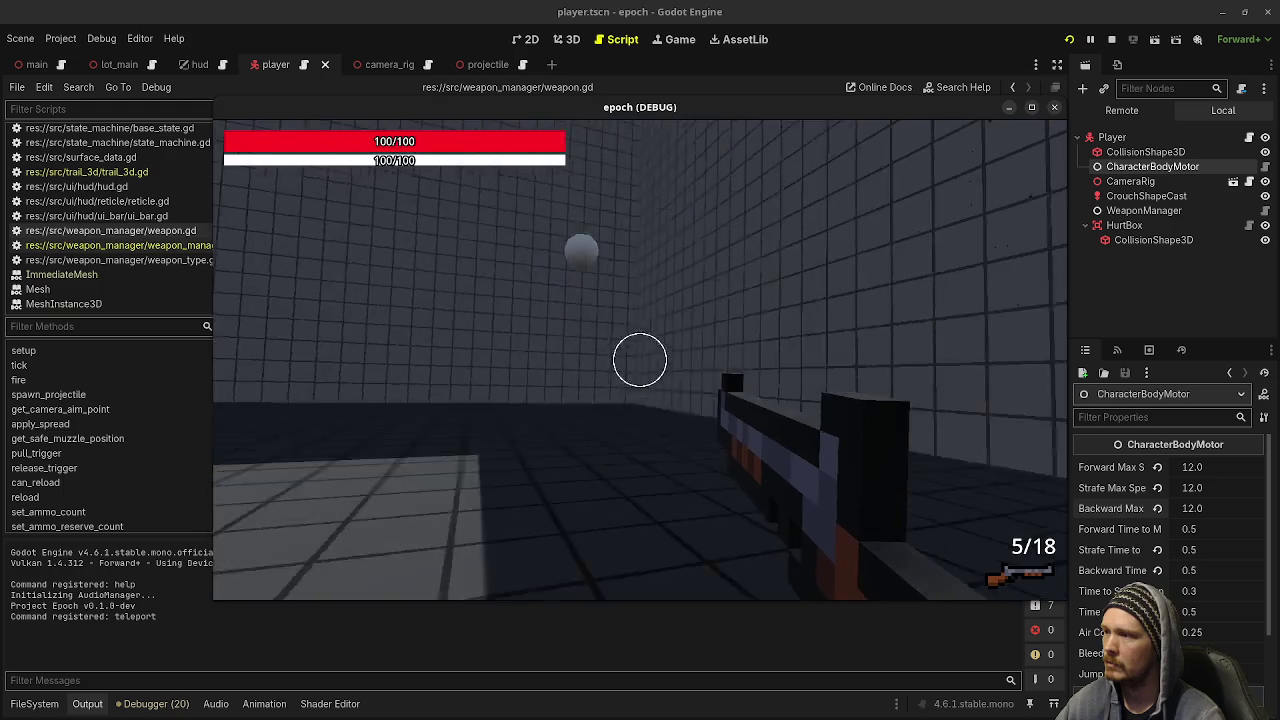
- Free the mouse, stop the running game, and switch to the Visual Studio Code editor
{"action": "key", "text": "Escape"}
{"action": "left_click", "coordinate": [1119, 38]}
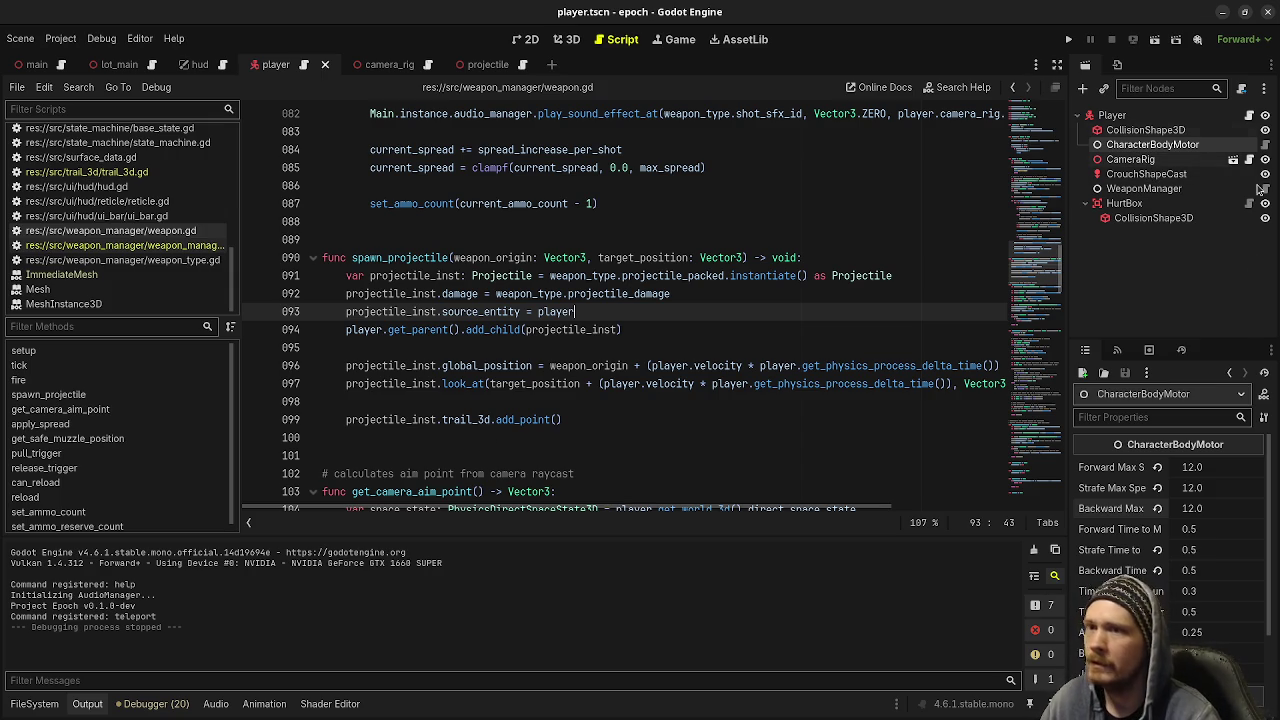
{"action": "key", "text": "alt+Tab"}
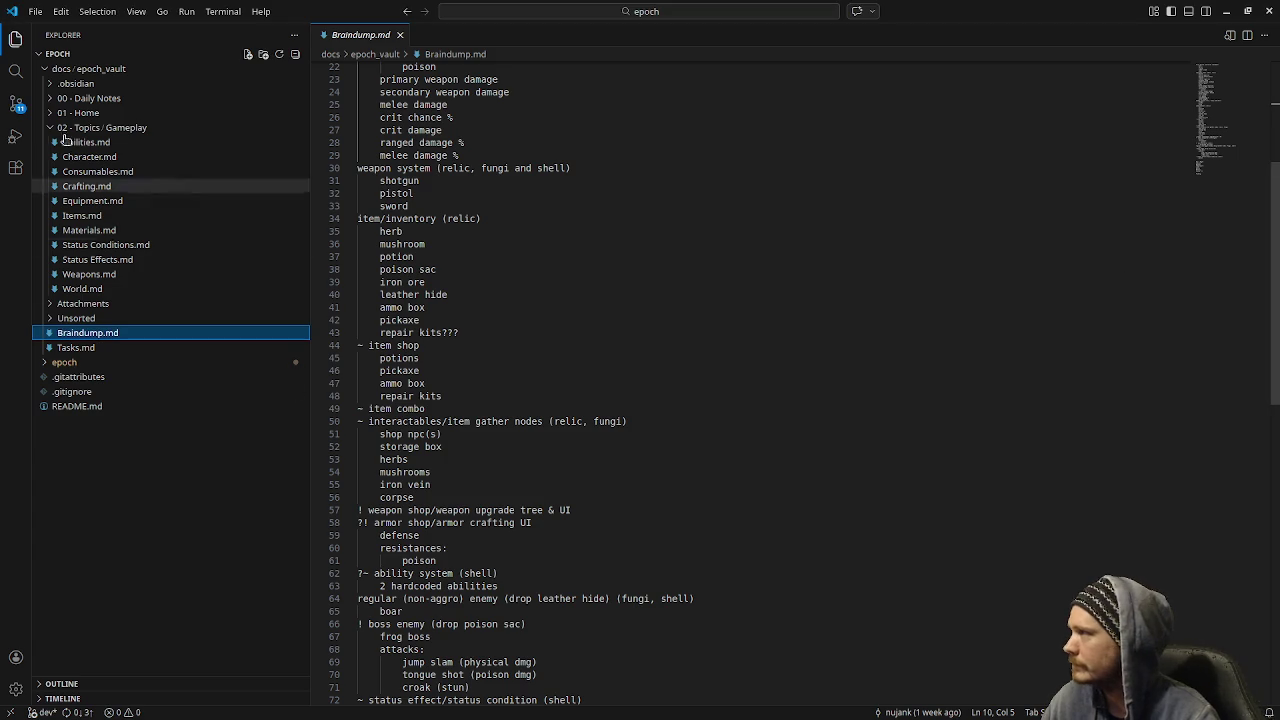
- Review the weapon.gd and player.tscn diffs in VS Code Source Control, then minimize VS Code
{"action": "left_click", "coordinate": [17, 108]}
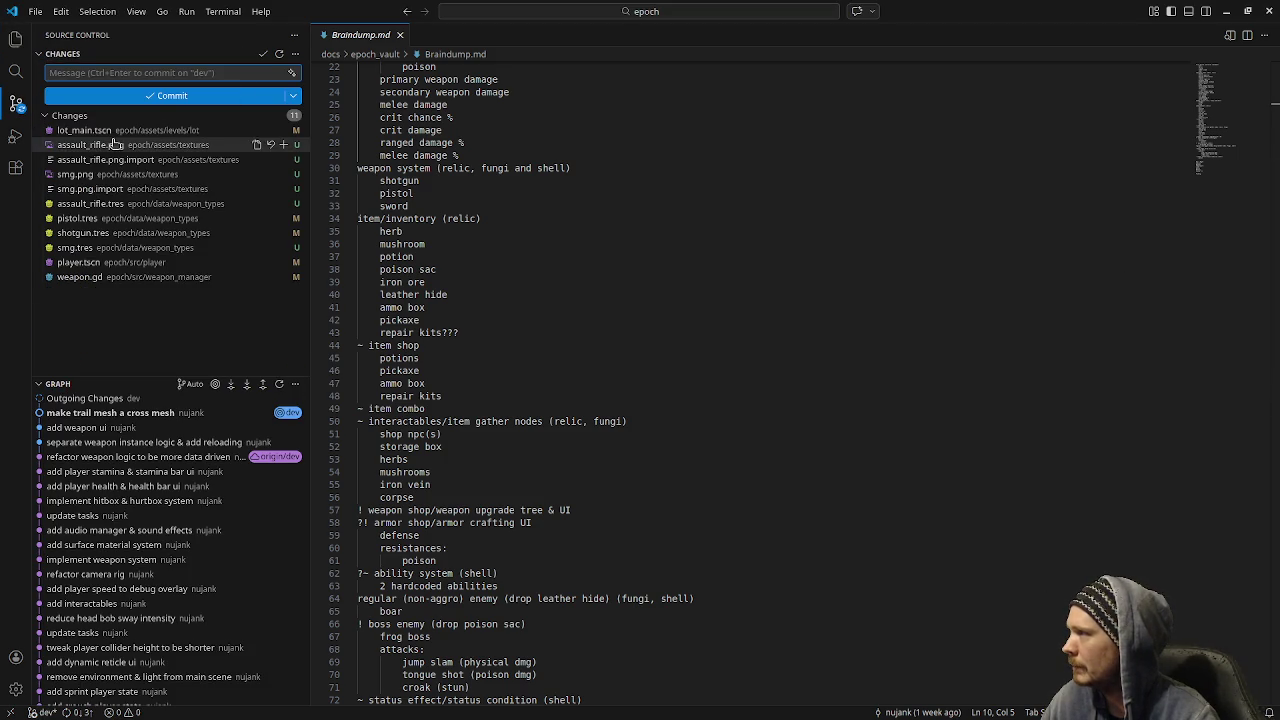
{"action": "left_click", "coordinate": [116, 280]}
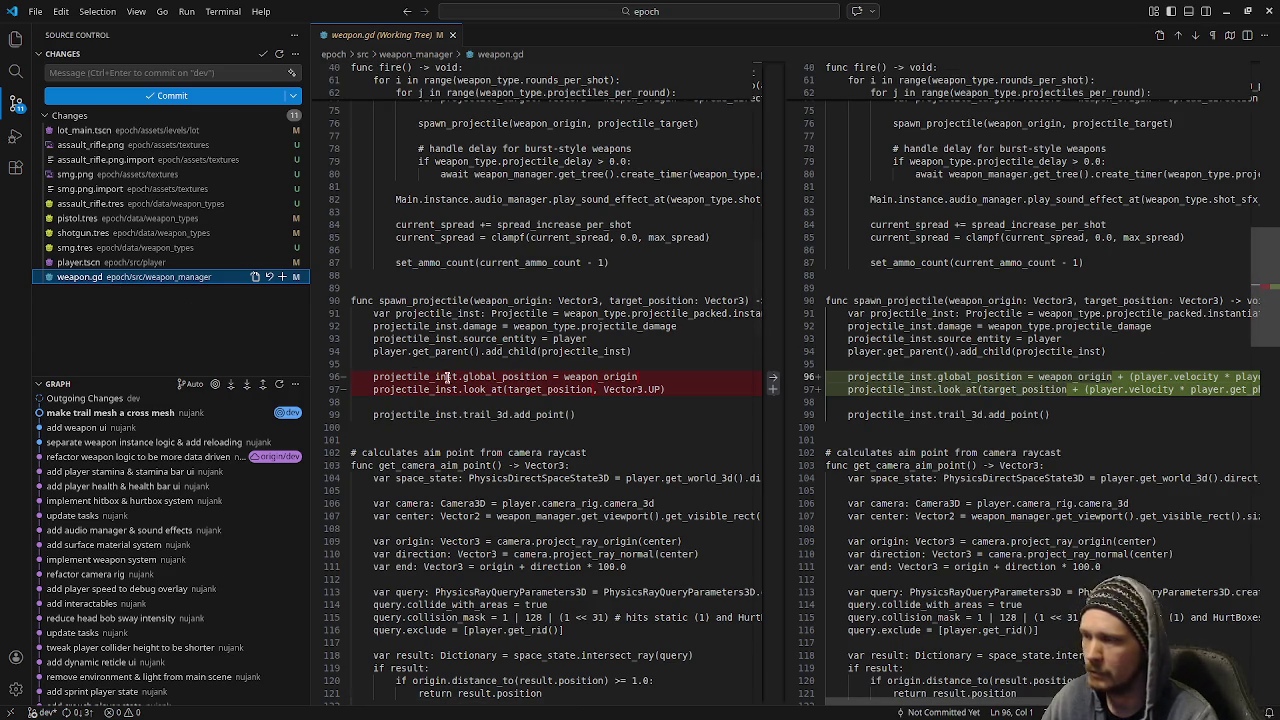
{"action": "left_click", "coordinate": [134, 266]}
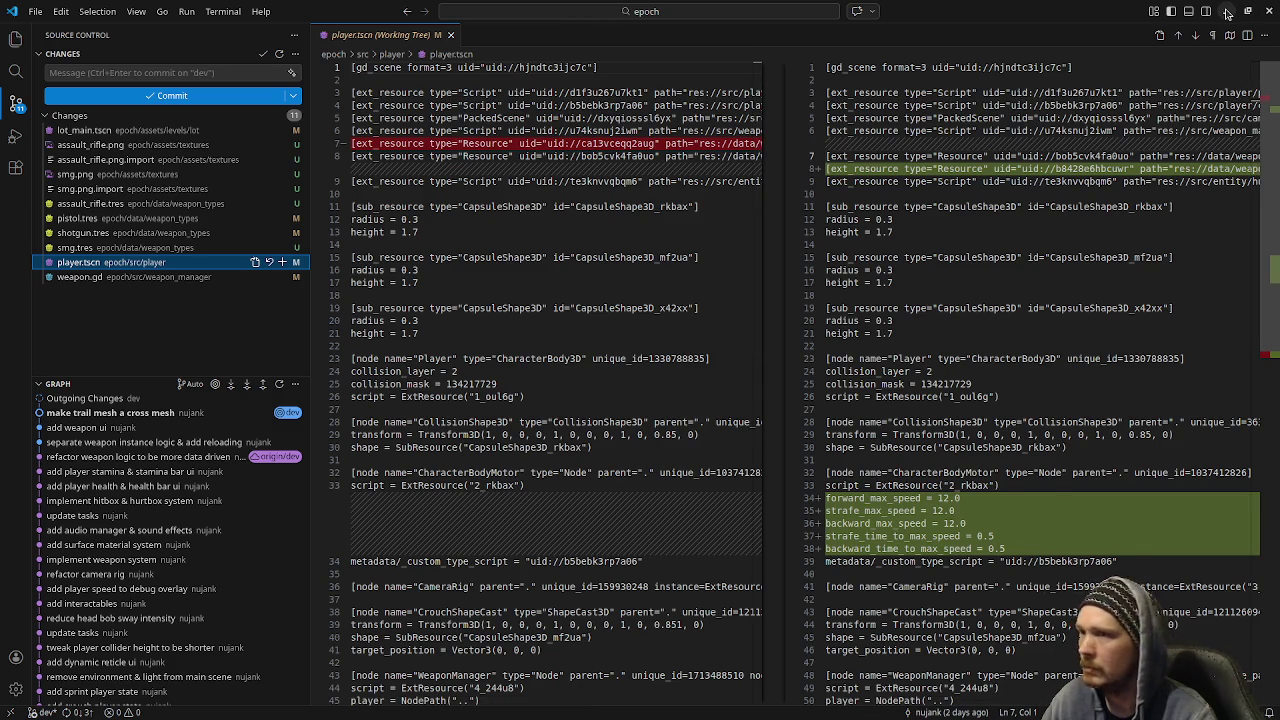
{"action": "left_click", "coordinate": [1228, 12]}
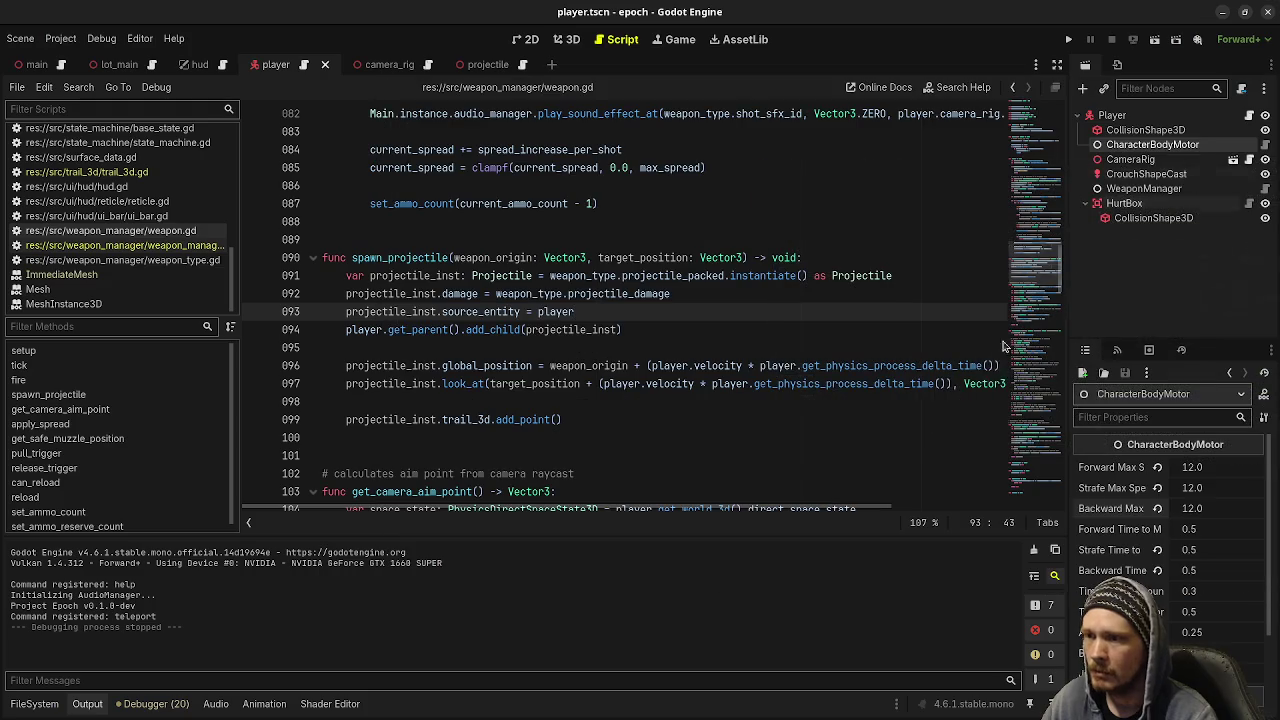
- Revert the CharacterBodyMotor's three max speeds and two time-to-speed values to defaults and save
{"action": "left_click", "coordinate": [1157, 467]}
{"action": "left_click", "coordinate": [1157, 488]}
{"action": "left_click", "coordinate": [1157, 508]}
{"action": "left_click", "coordinate": [1157, 550]}
{"action": "left_click", "coordinate": [1158, 570]}
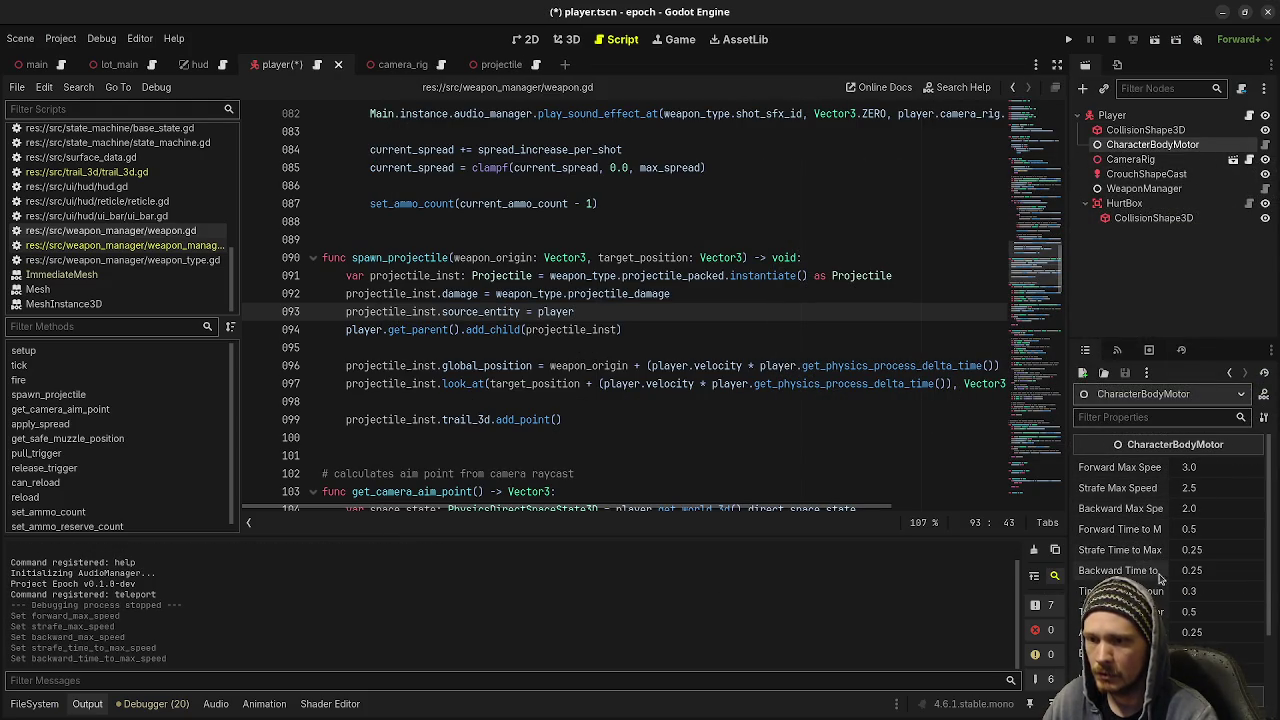
{"action": "key", "text": "ctrl+s"}
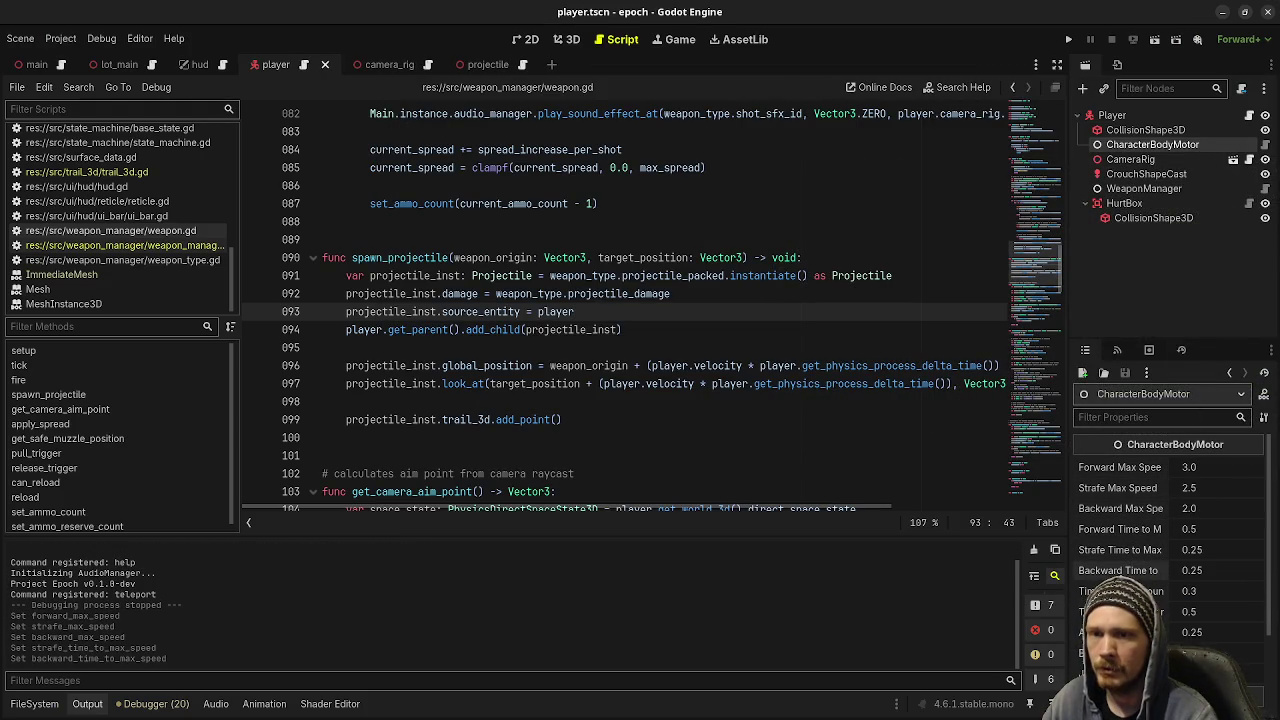
- Check player.tscn's diff in VS Code, rebalancing the diff panes, then return to Godot
{"action": "key", "text": "alt+Tab"}
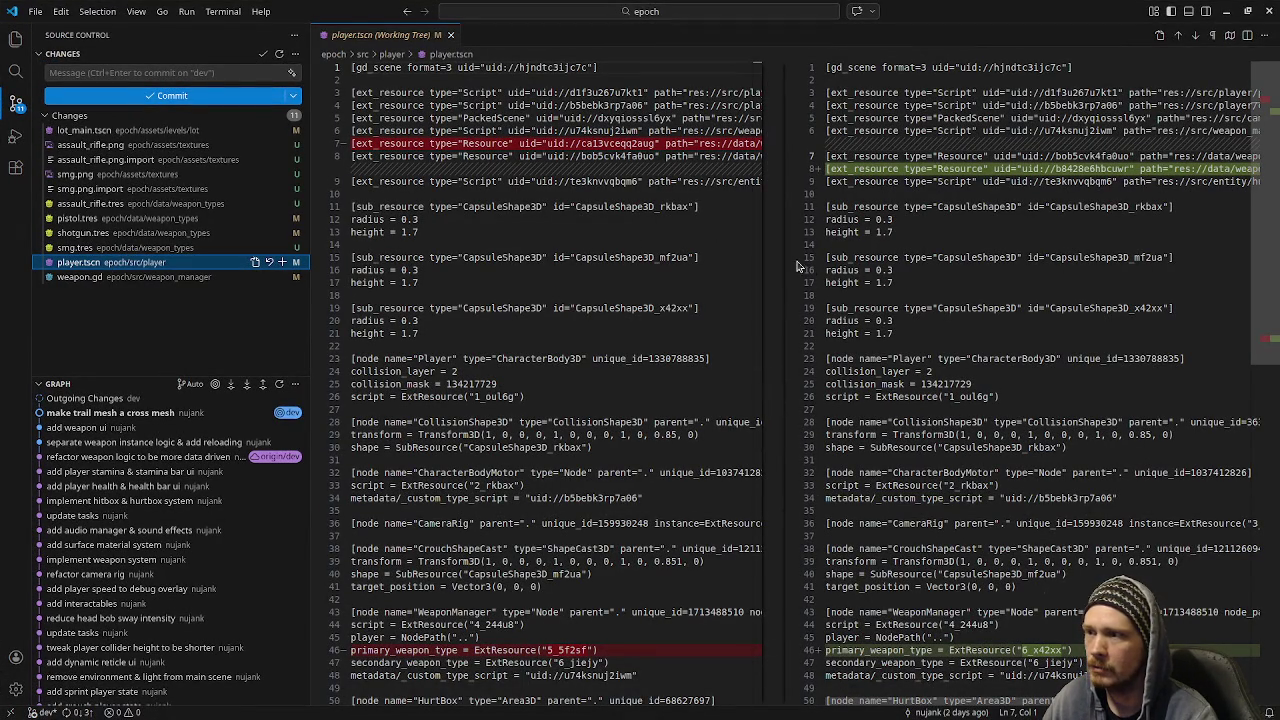
{"action": "left_click_drag", "start_coordinate": [784, 265], "coordinate": [432, 300]}
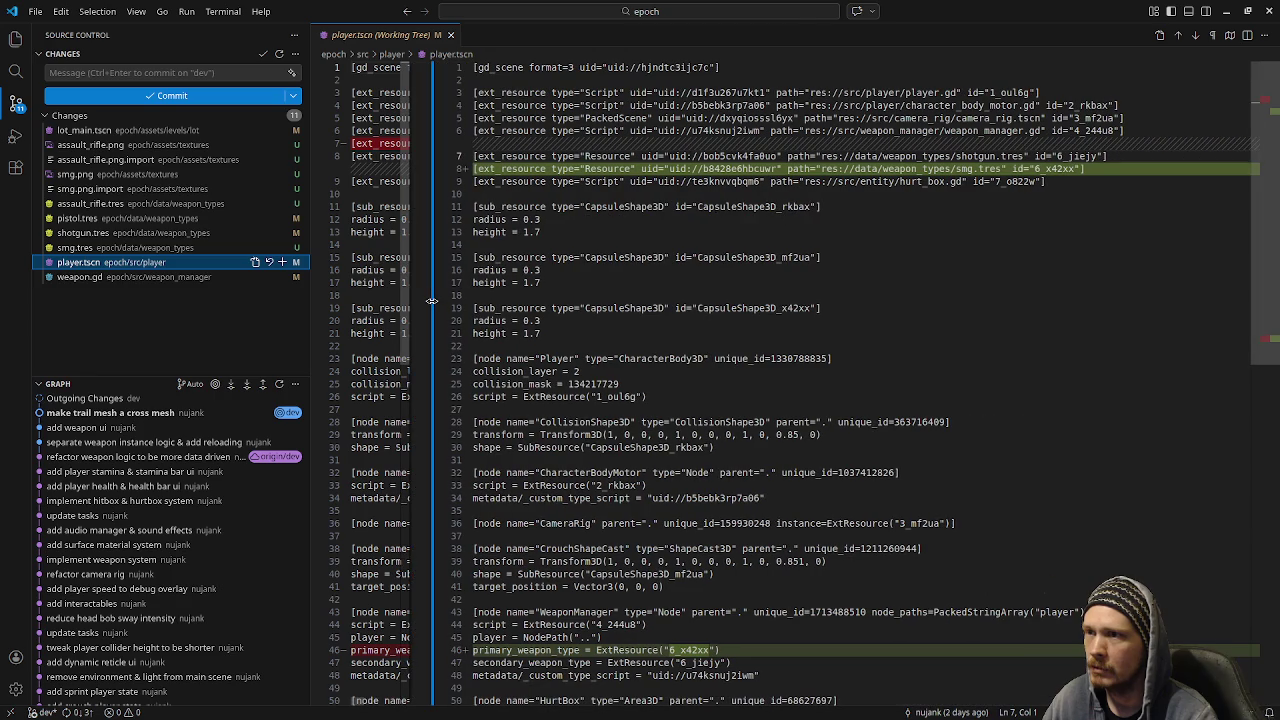
{"action": "double_click", "coordinate": [432, 300]}
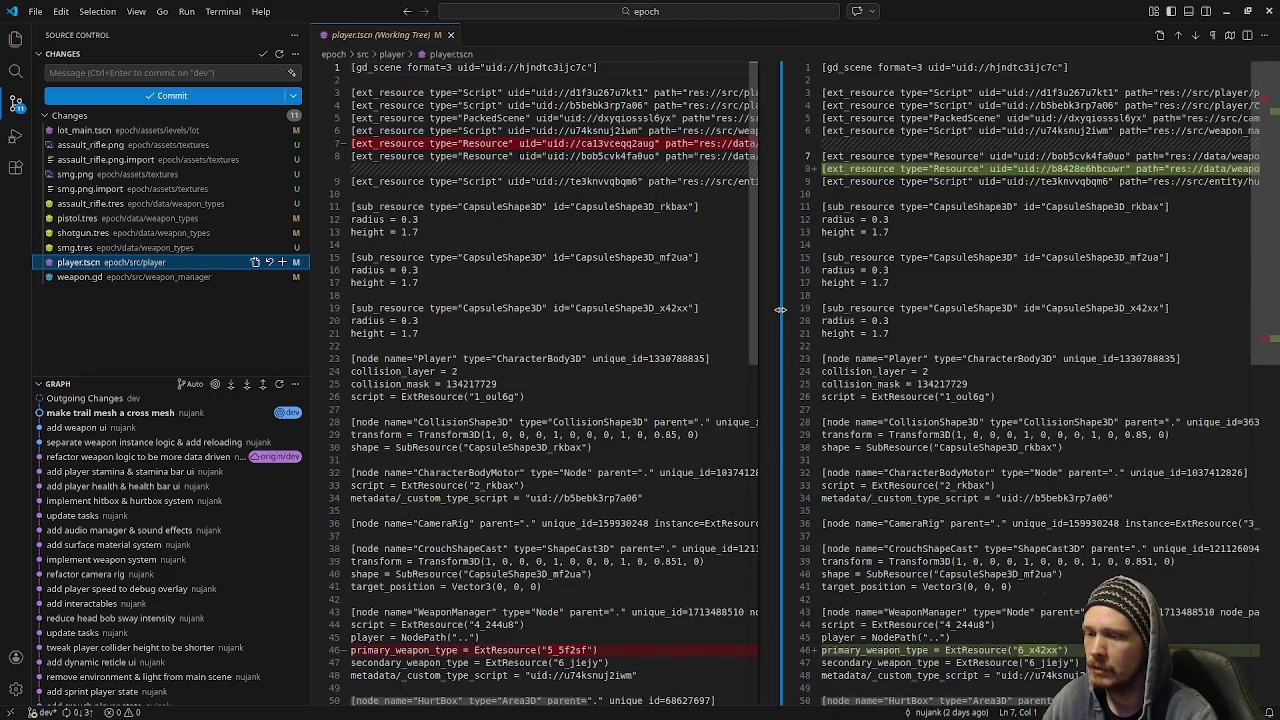
{"action": "key", "text": "alt+Tab"}
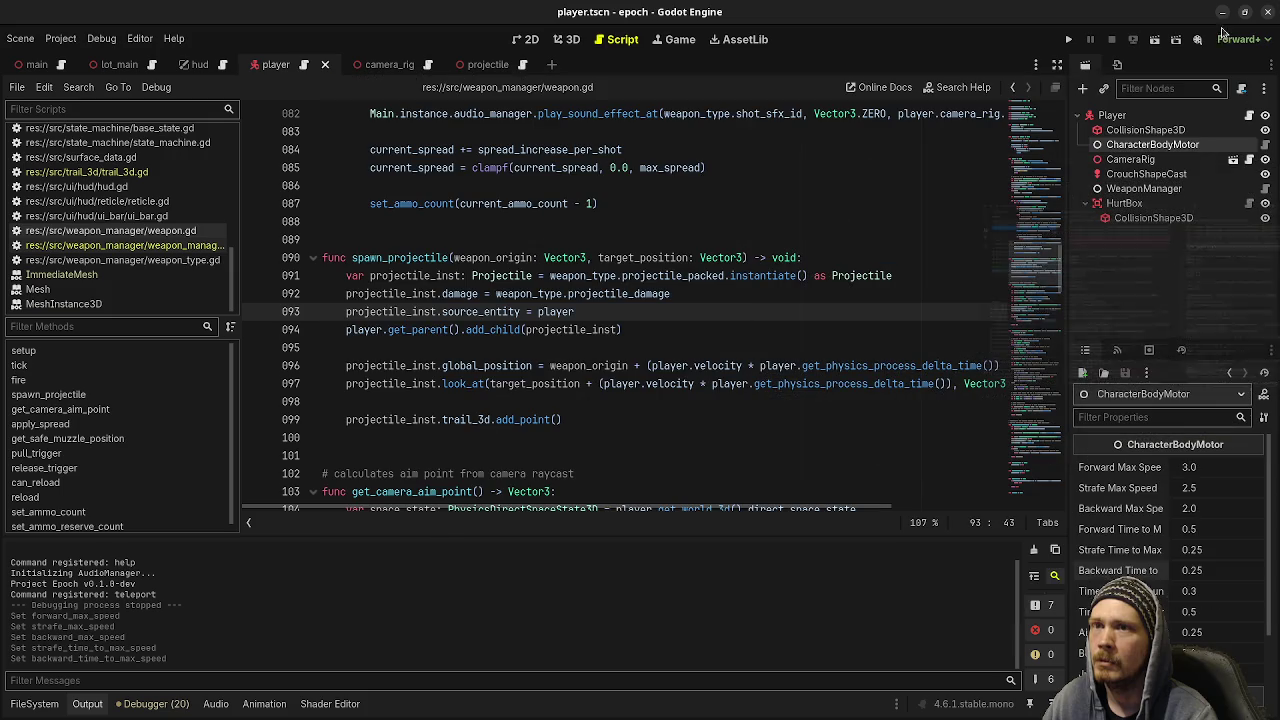
- Set WeaponManager's Primary Weapon Type to pistol.tres and save the player scene
{"action": "left_click", "coordinate": [1143, 188]}
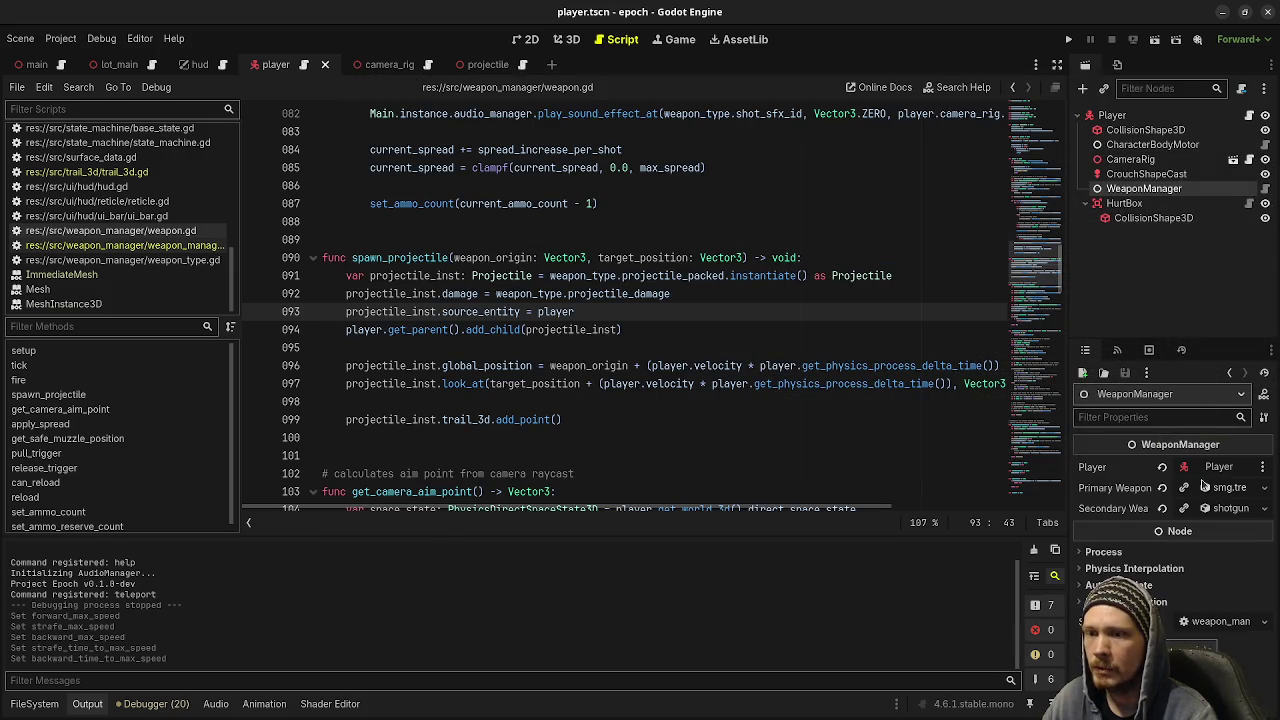
{"action": "left_click", "coordinate": [1162, 487]}
{"action": "left_click", "coordinate": [45, 704]}
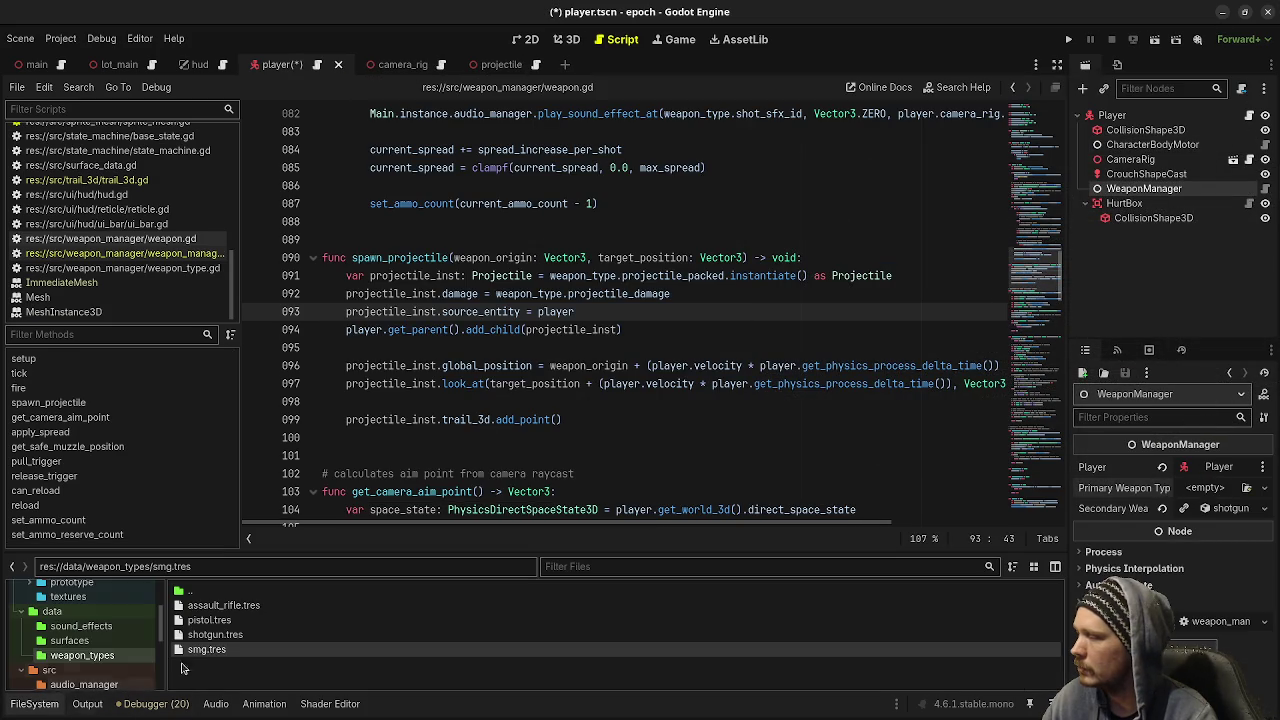
{"action": "left_click_drag", "start_coordinate": [209, 620], "coordinate": [1197, 487]}
{"action": "key", "text": "ctrl+s"}
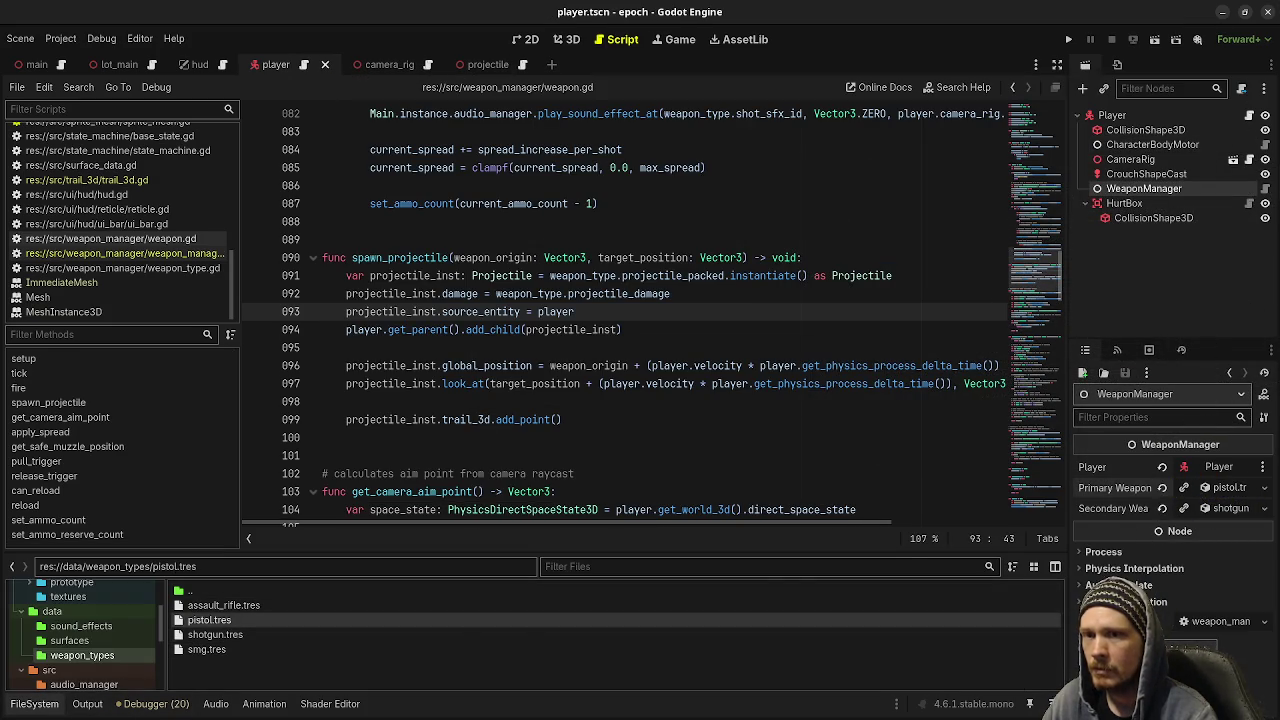
- Check the lot_main.tscn diff in VS Code, then launch the game with F5
{"action": "key", "text": "alt+Tab"}
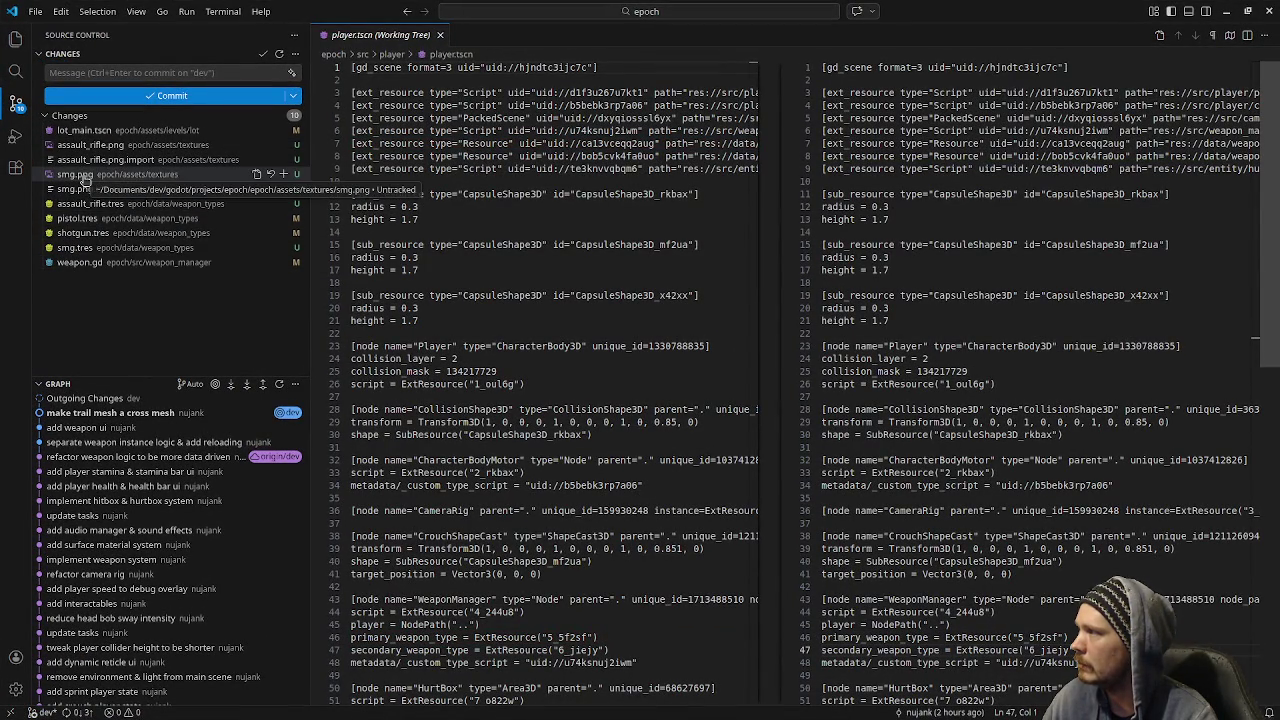
{"action": "left_click", "coordinate": [80, 131]}
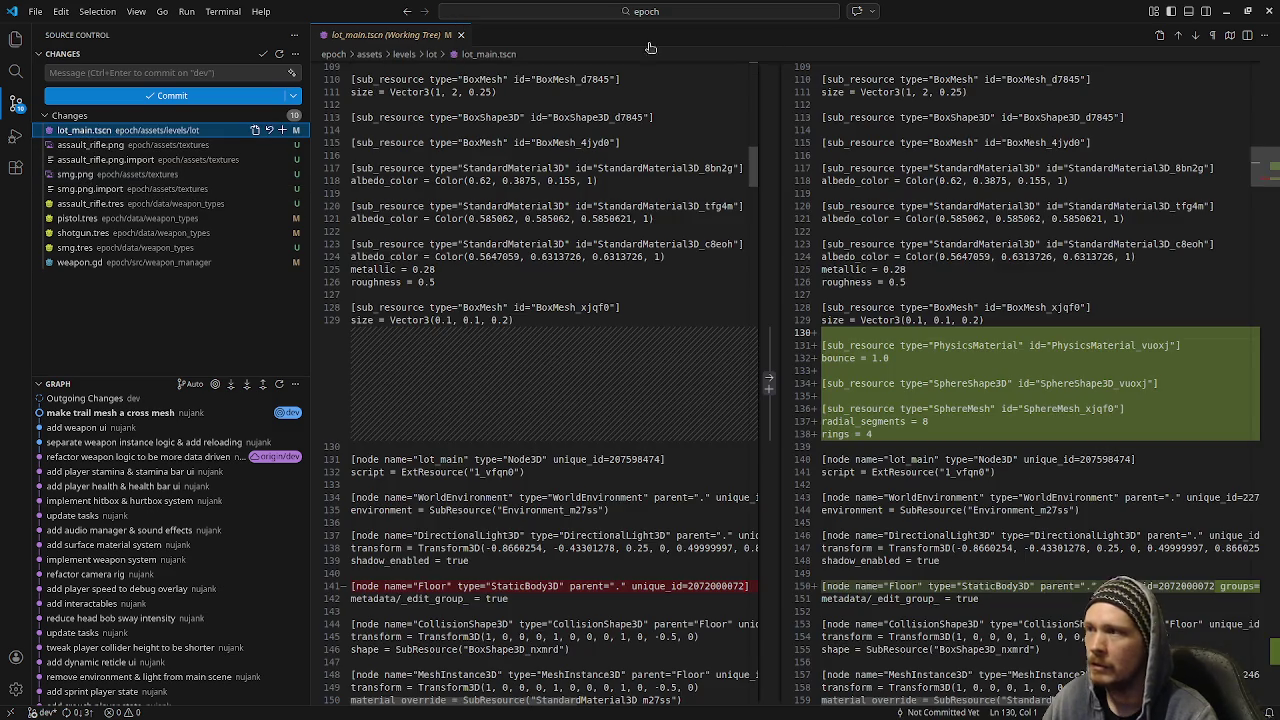
{"action": "left_click", "coordinate": [1226, 11]}
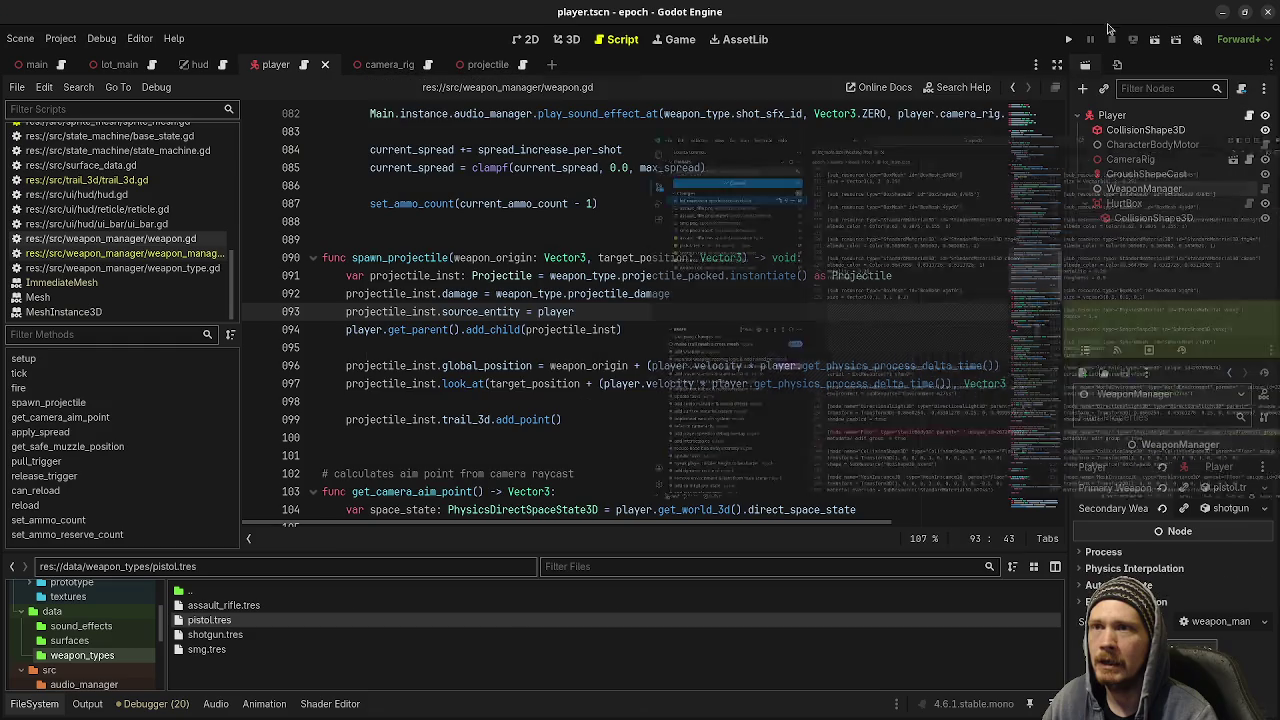
{"action": "key", "text": "F5"}
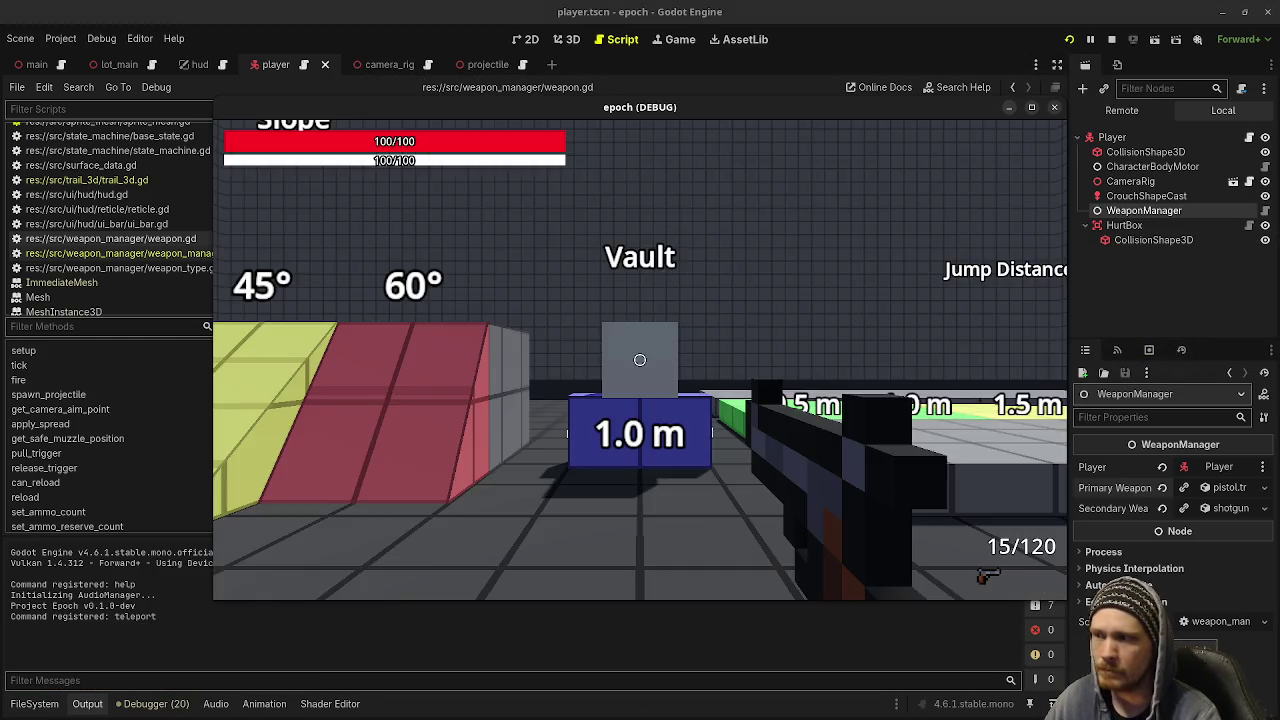
- Wait for the epoch debug game window to finish loading
{"action": "mouse_move", "coordinate": [640, 360]}
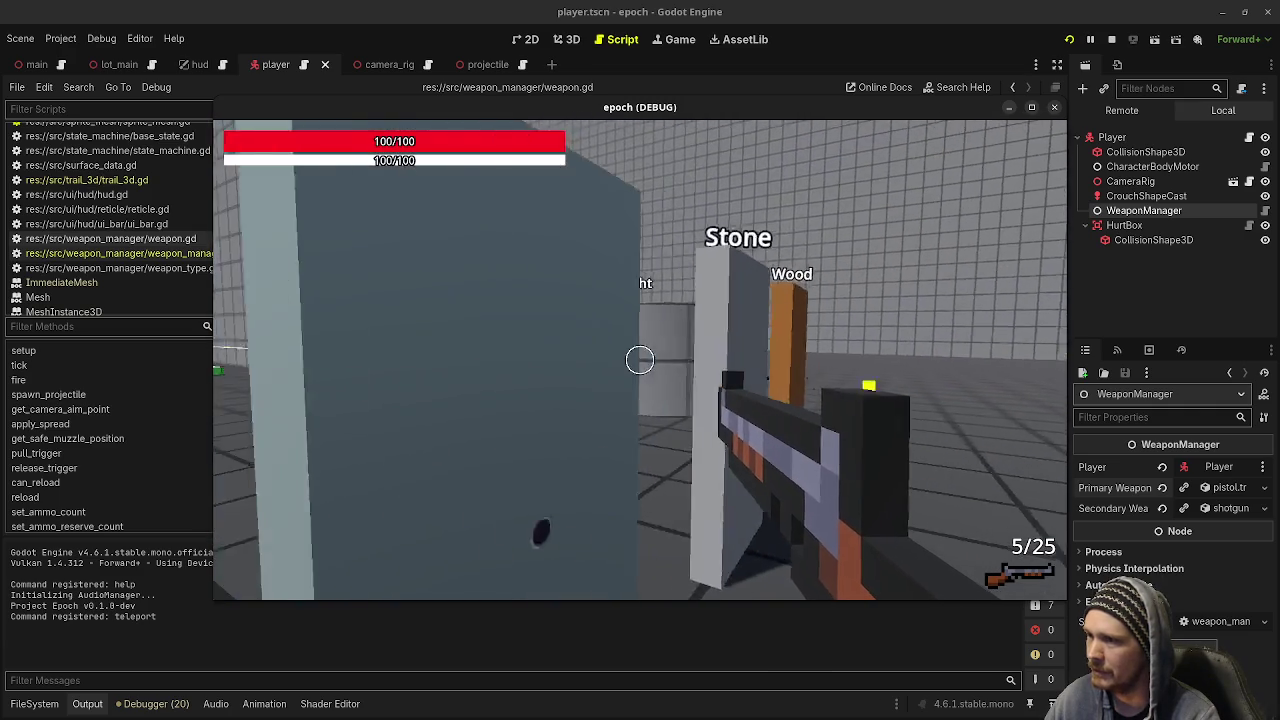
- Walk toward Ladder Climb and the Crouch Height blocks, firing one shot along the way
{"action": "key", "text": "a"}
{"action": "key", "text": "a"}
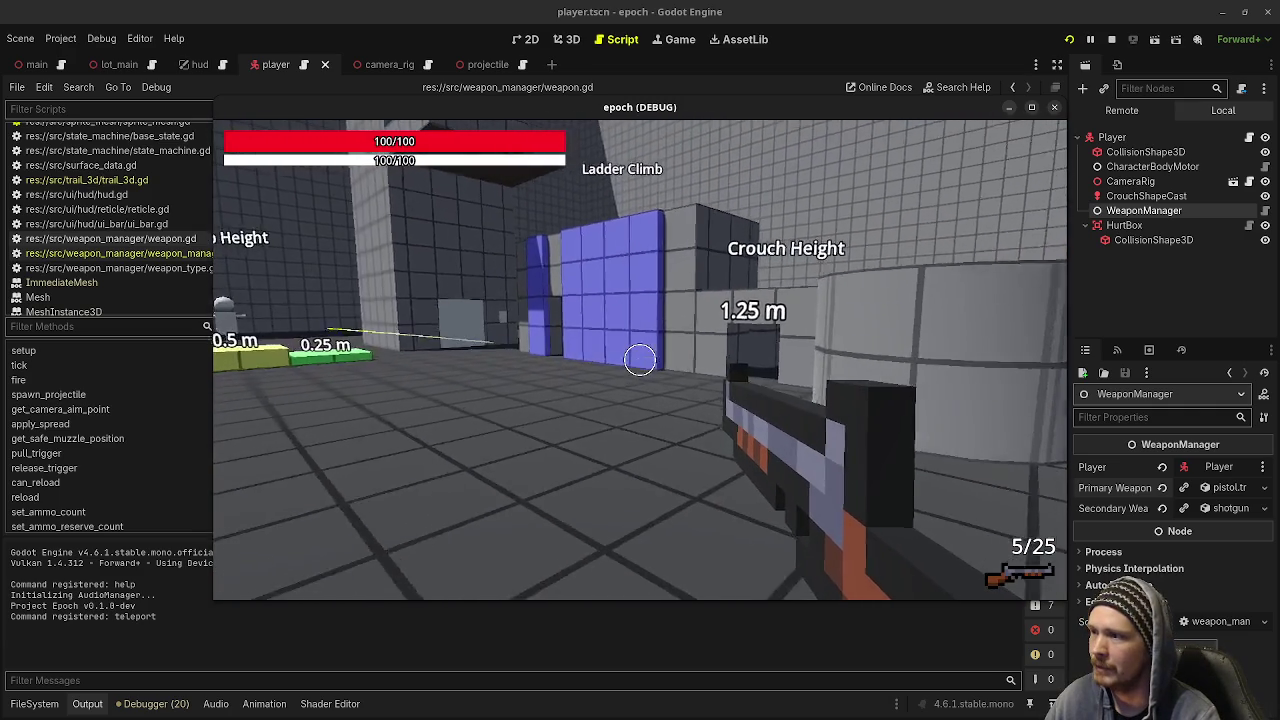
{"action": "key", "text": "w"}
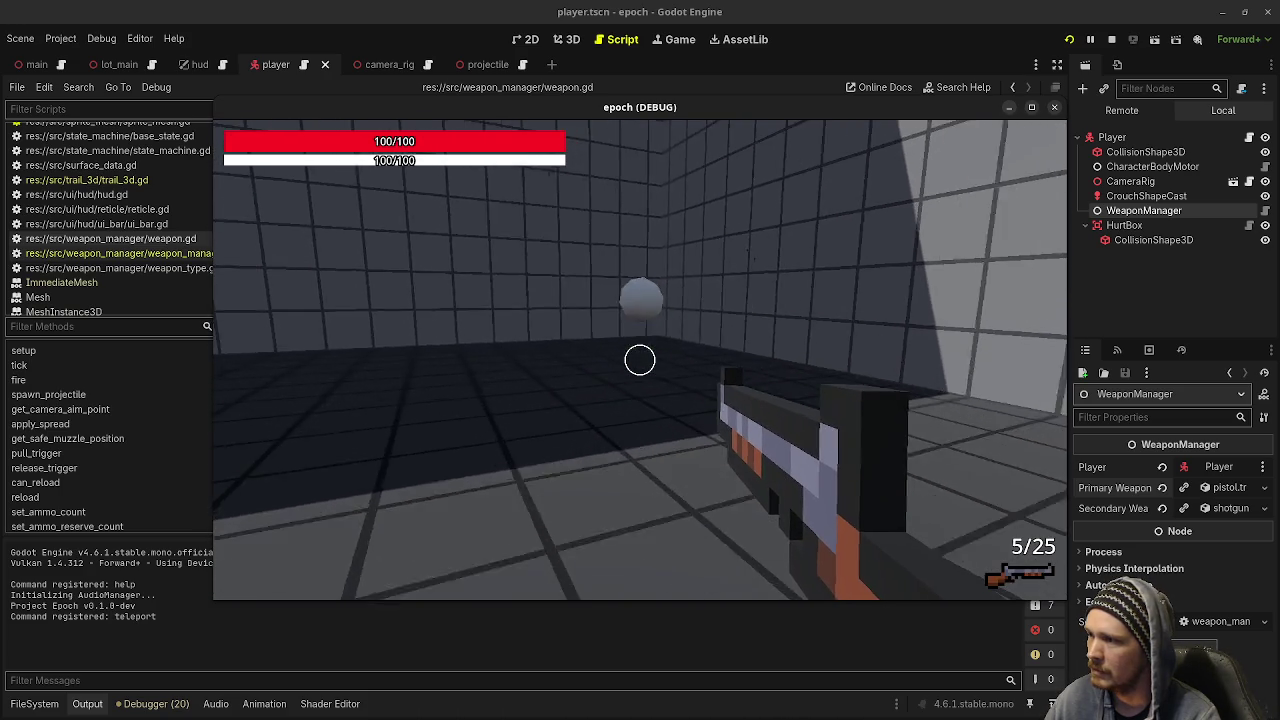
{"action": "left_click", "coordinate": [640, 360]}
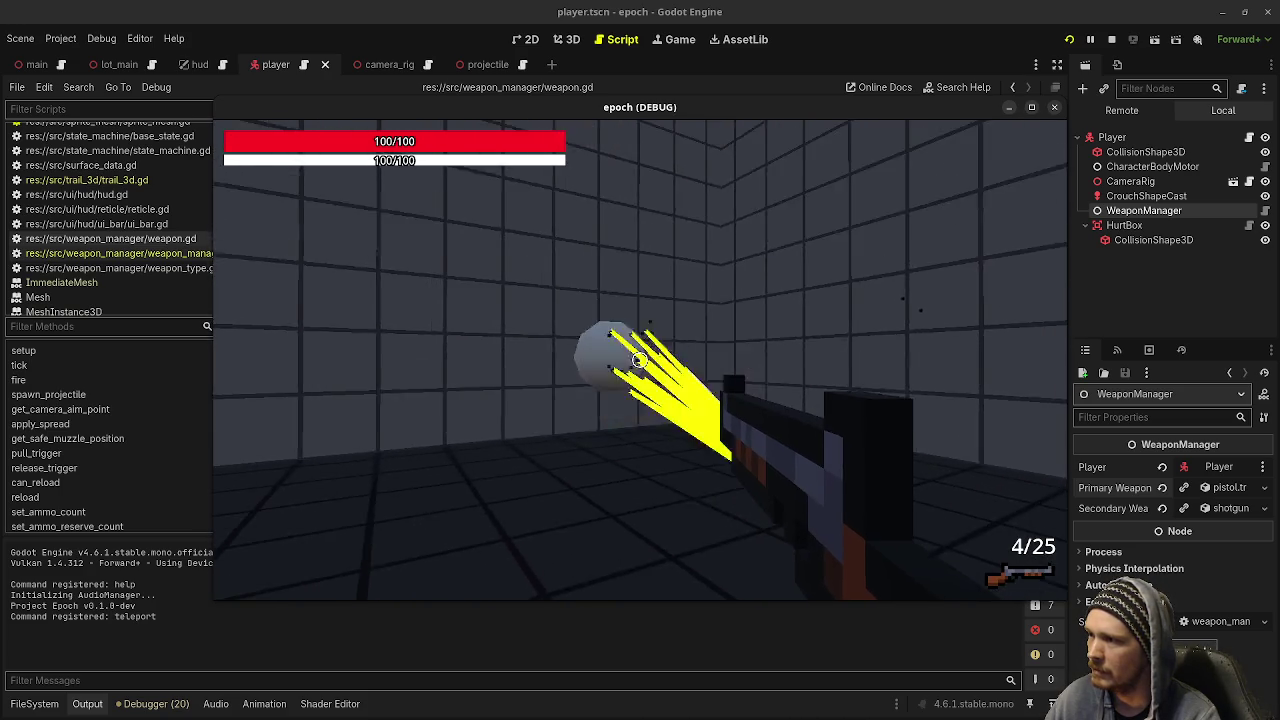
{"action": "key", "text": "w"}
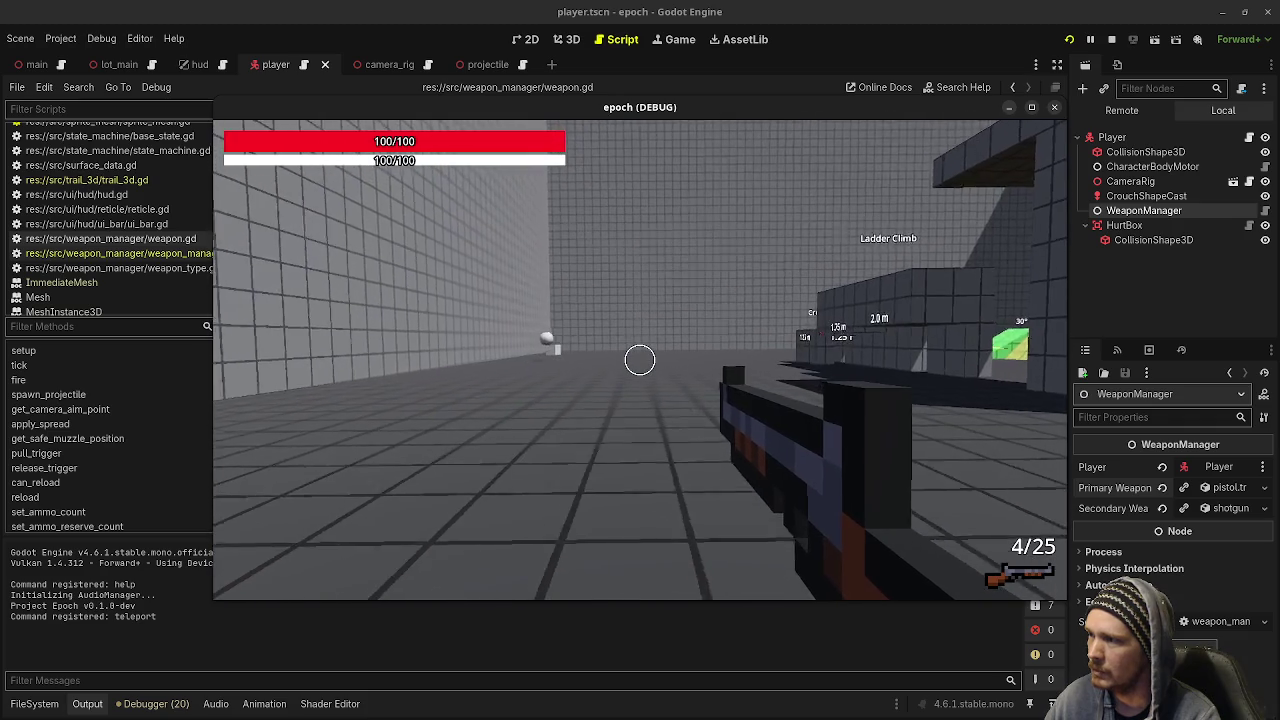
{"action": "key", "text": "w"}
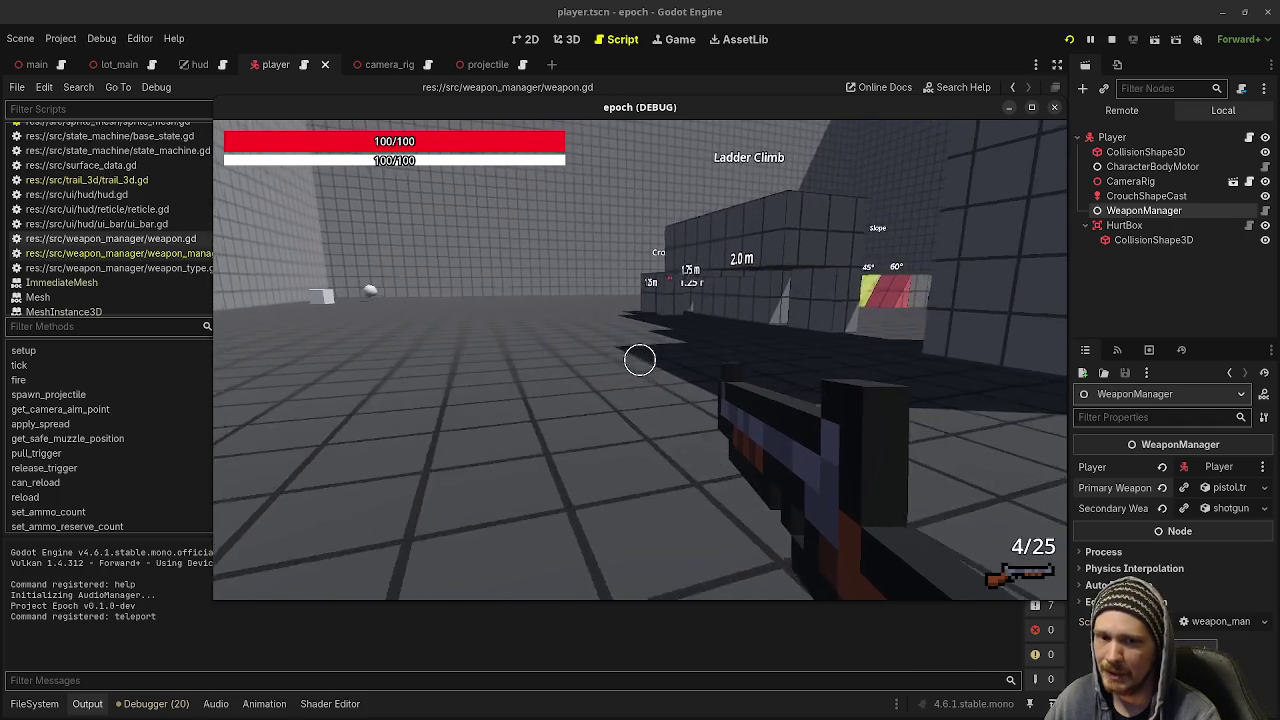
{"action": "key", "text": "w"}
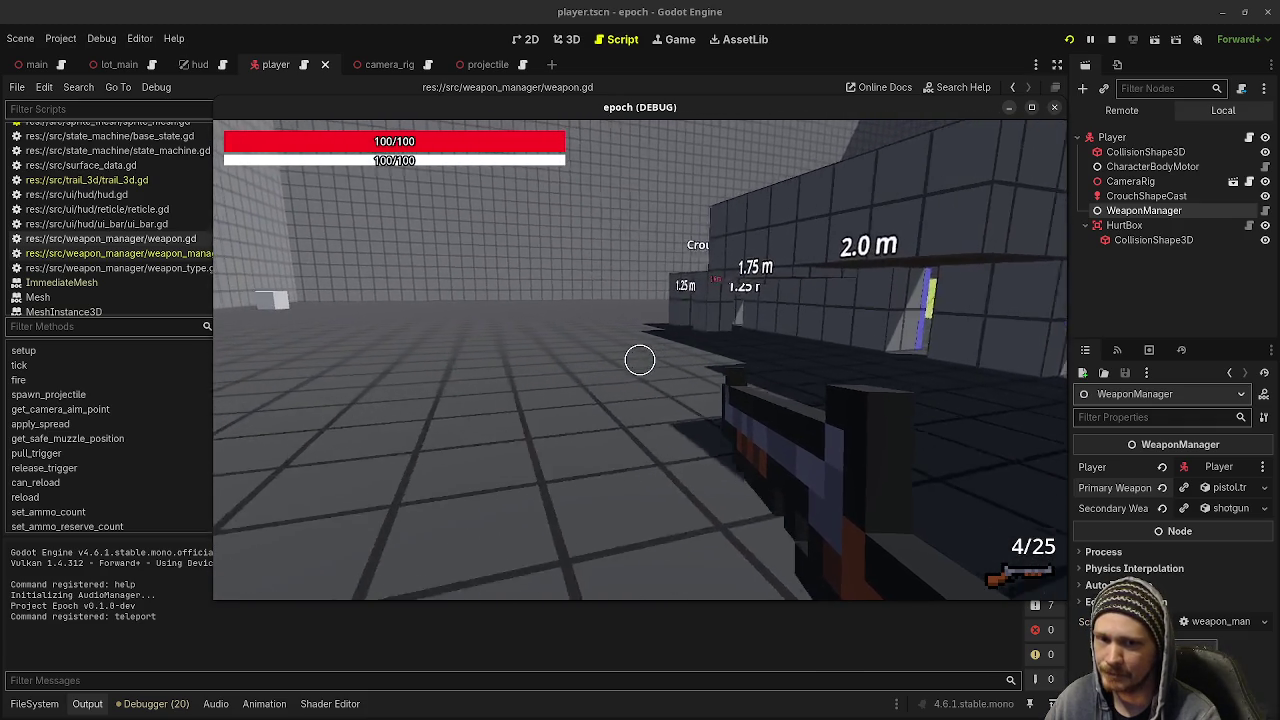
{"action": "key", "text": "w"}
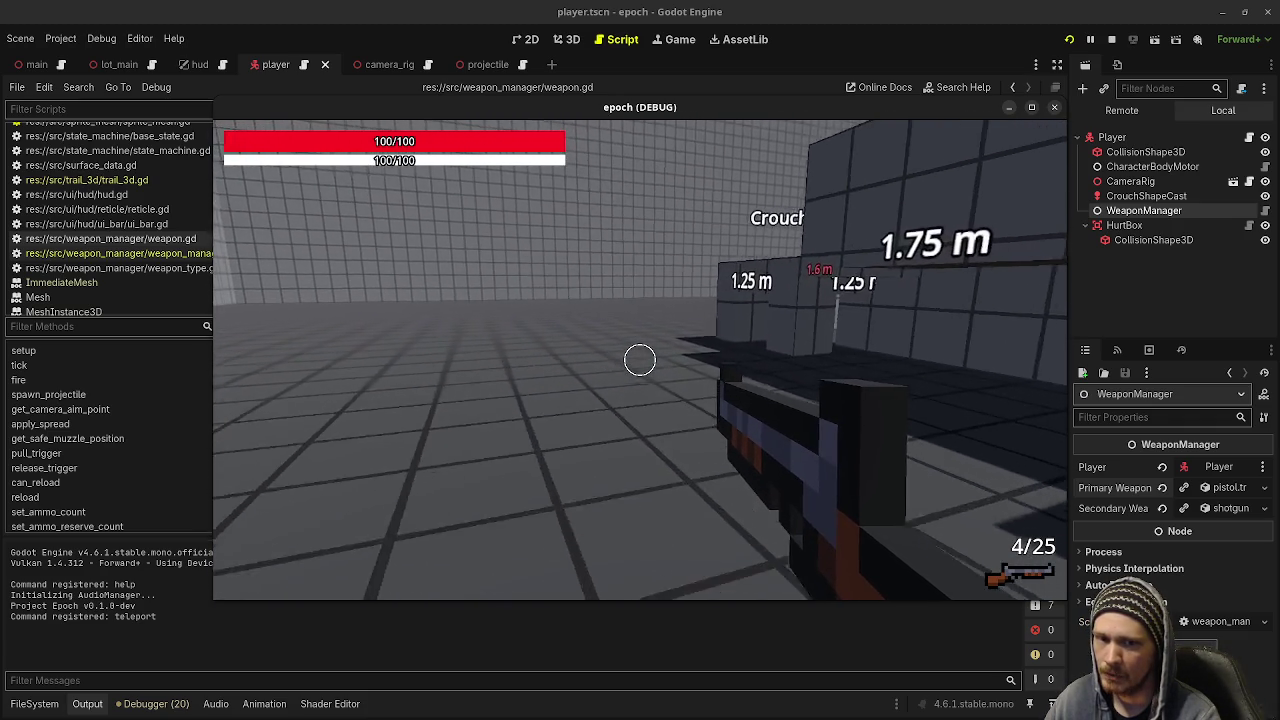
{"action": "key", "text": "w"}
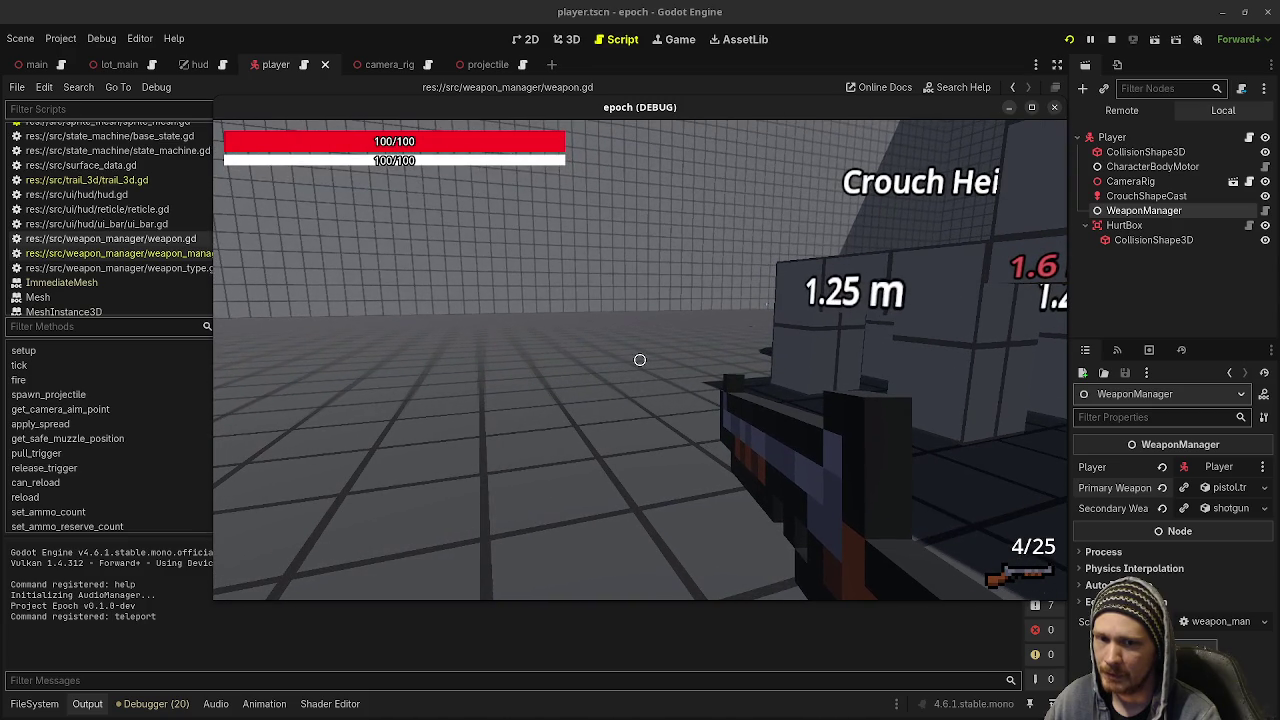
{"action": "key", "text": "w"}
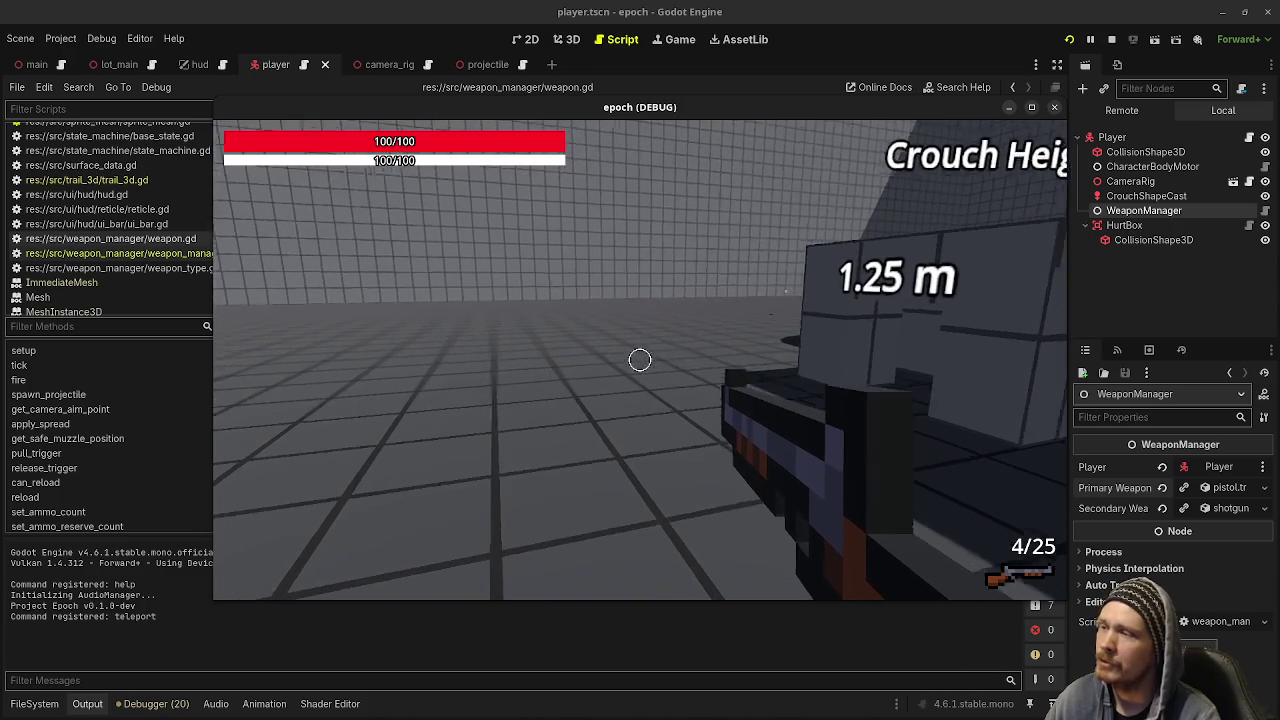
- Move on through the Jump Height steps and Jump Distance platforms toward the wall
{"action": "key", "text": "w"}
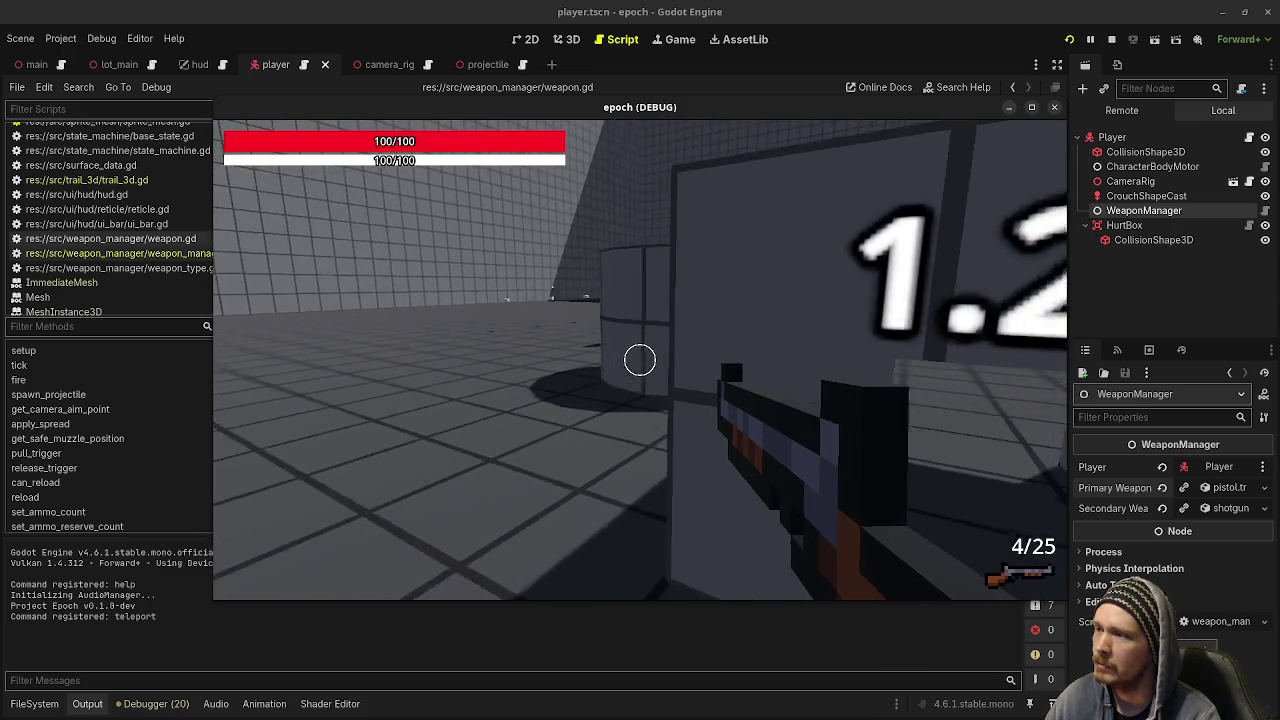
{"action": "key", "text": "w"}
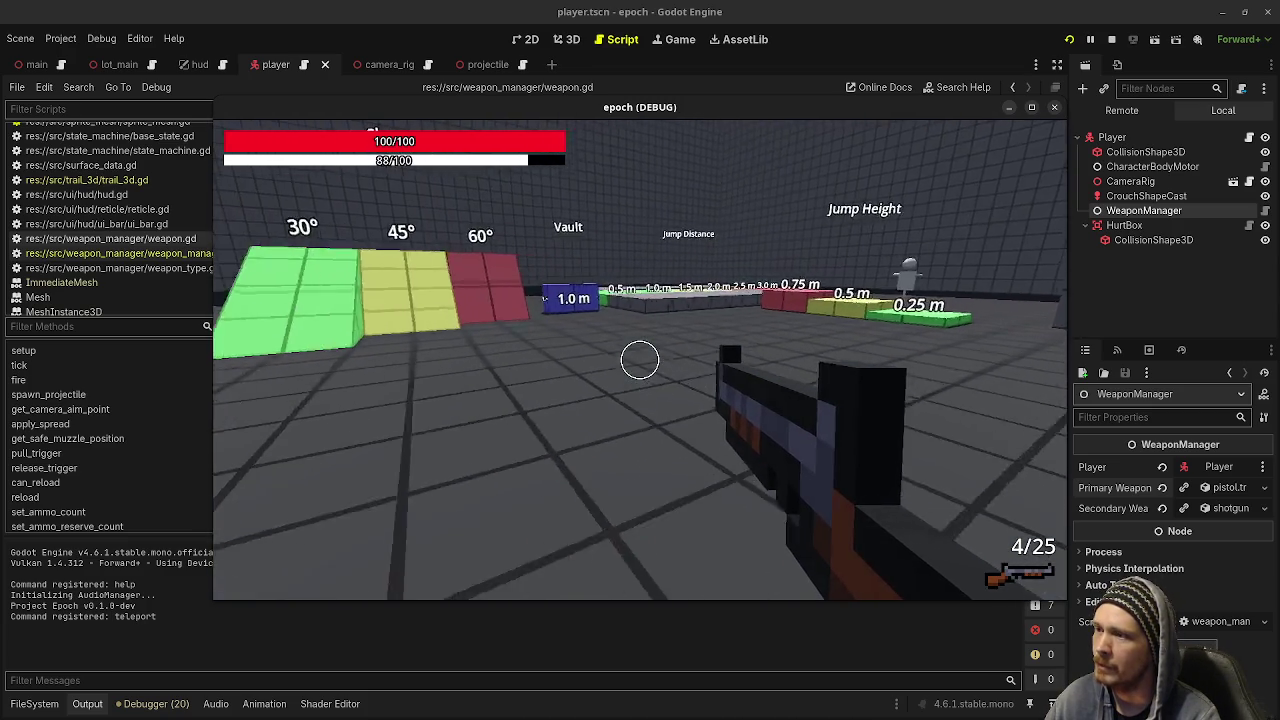
{"action": "key", "text": "w"}
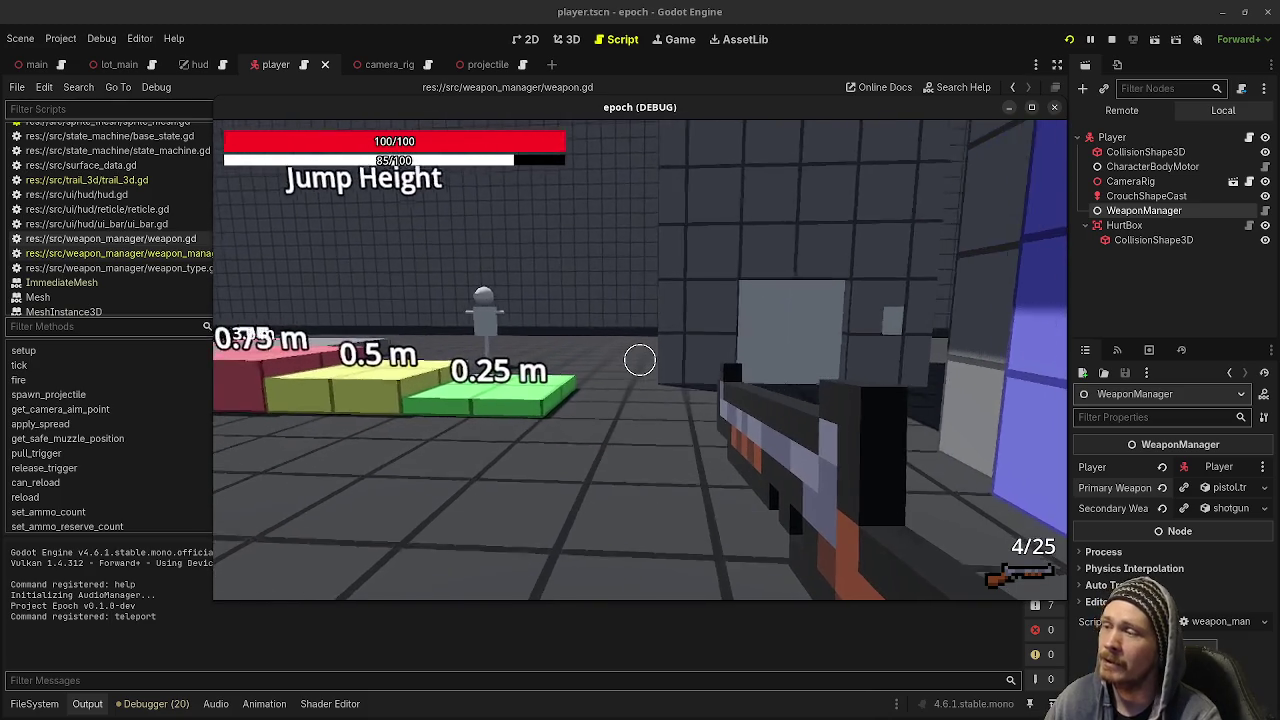
{"action": "key", "text": "w"}
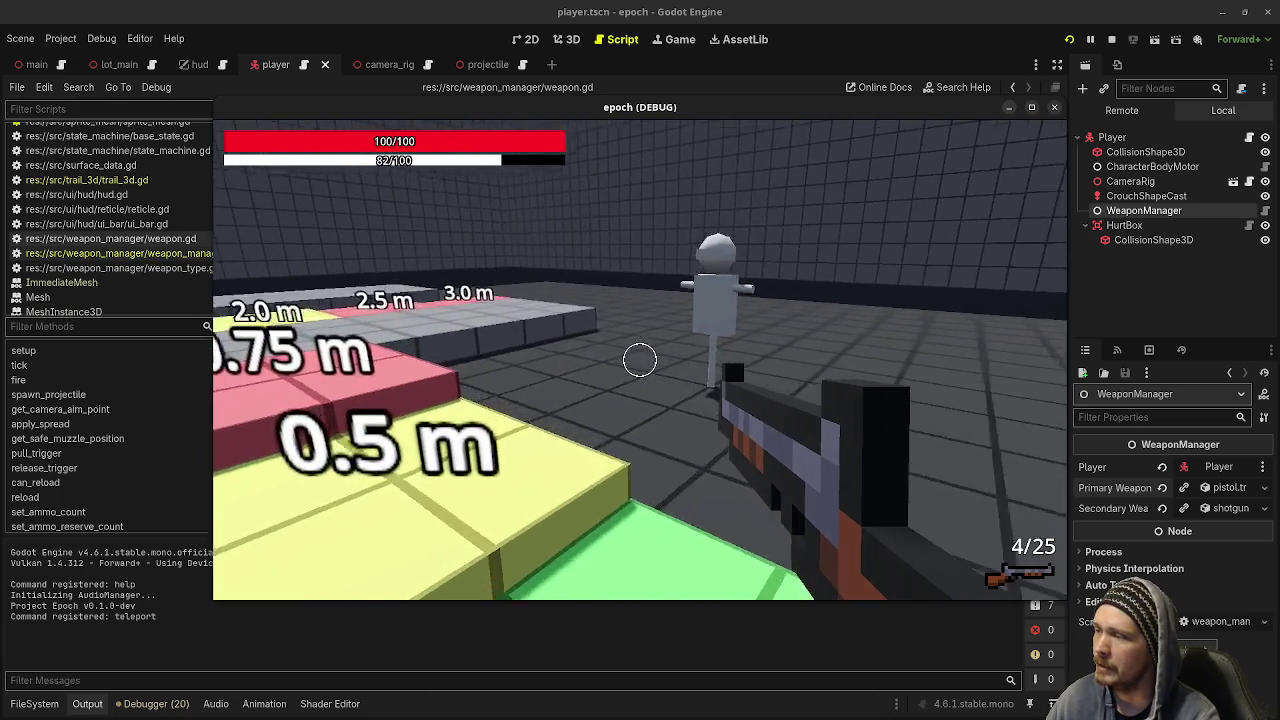
{"action": "key", "text": "w"}
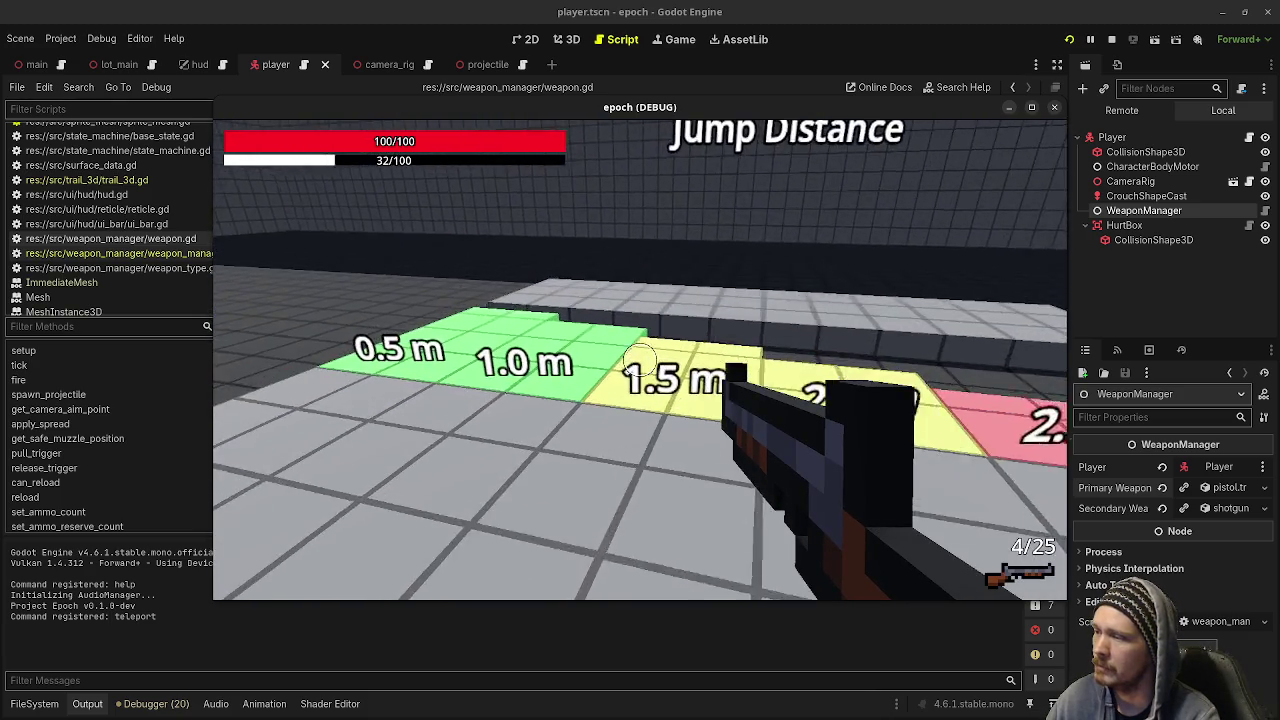
{"action": "key", "text": "w"}
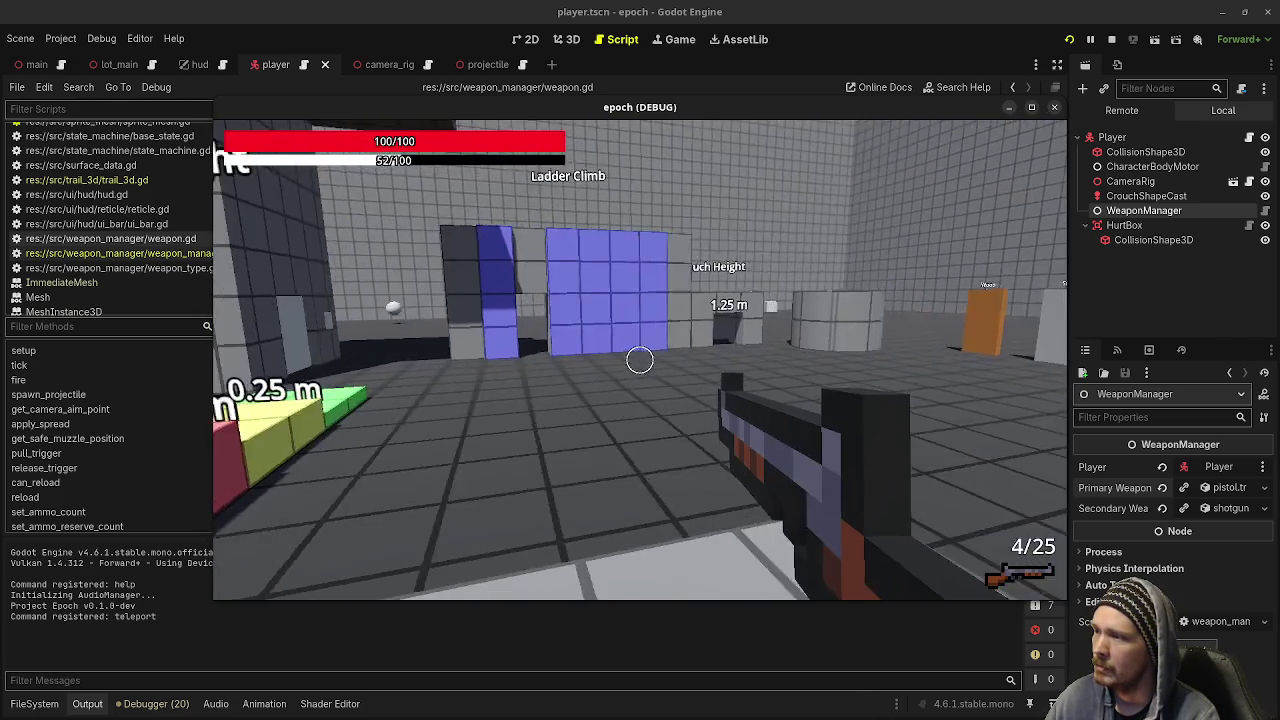
{"action": "key", "text": "w"}
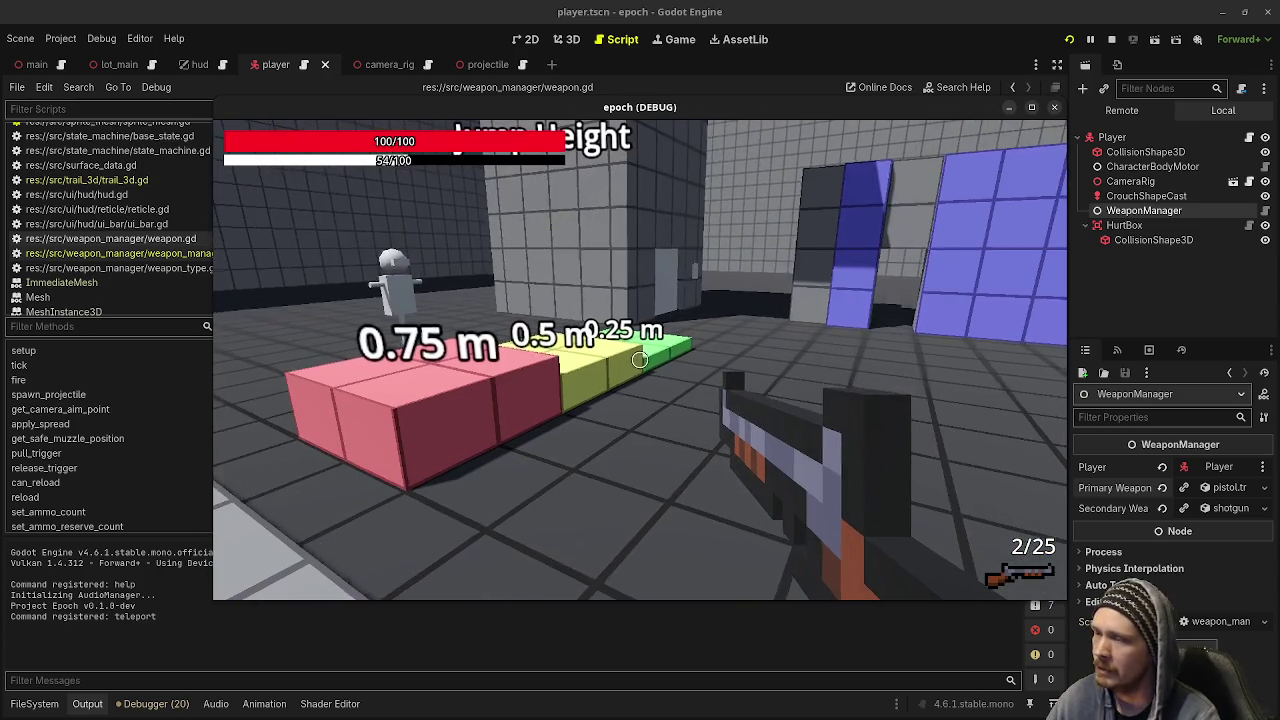
- Bring the Obsidian Tasks board up behind the game window
{"action": "key", "text": "alt+Tab"}
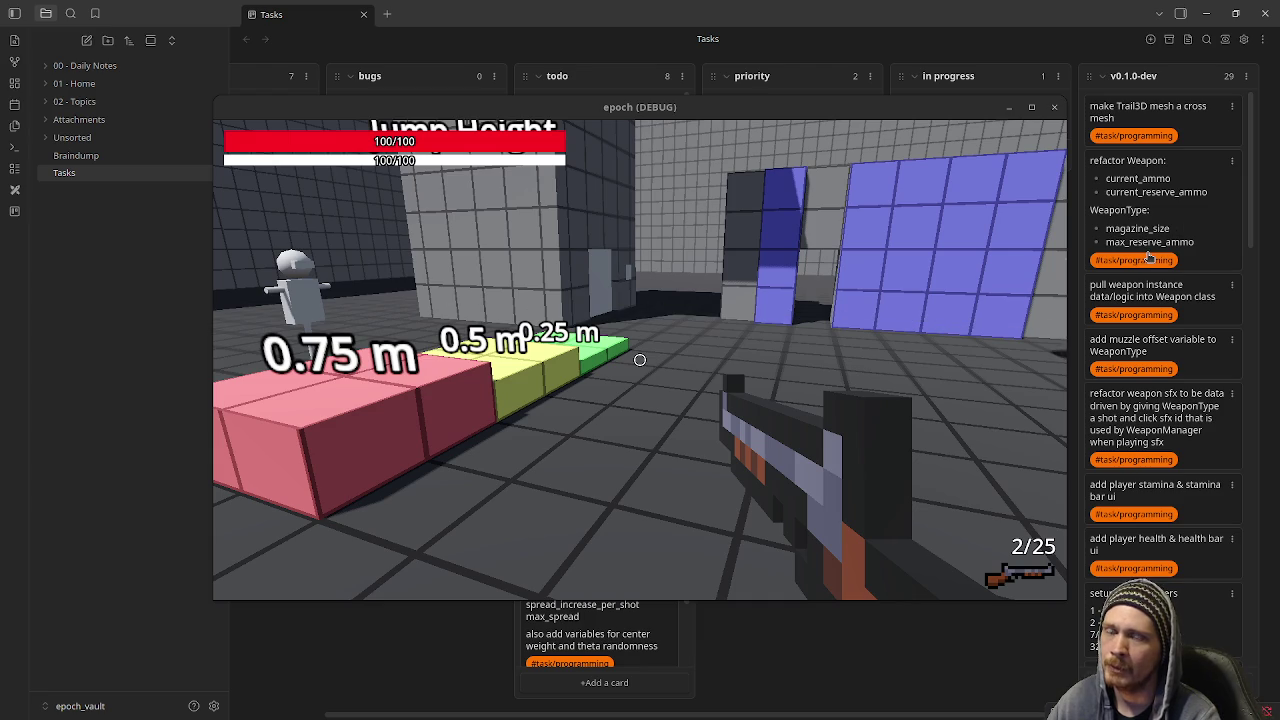
- Fire and reload the rifle, then fire another round near Crouch Height
{"action": "left_click", "coordinate": [640, 360]}
{"action": "key", "text": "r"}
{"action": "key", "text": "w"}
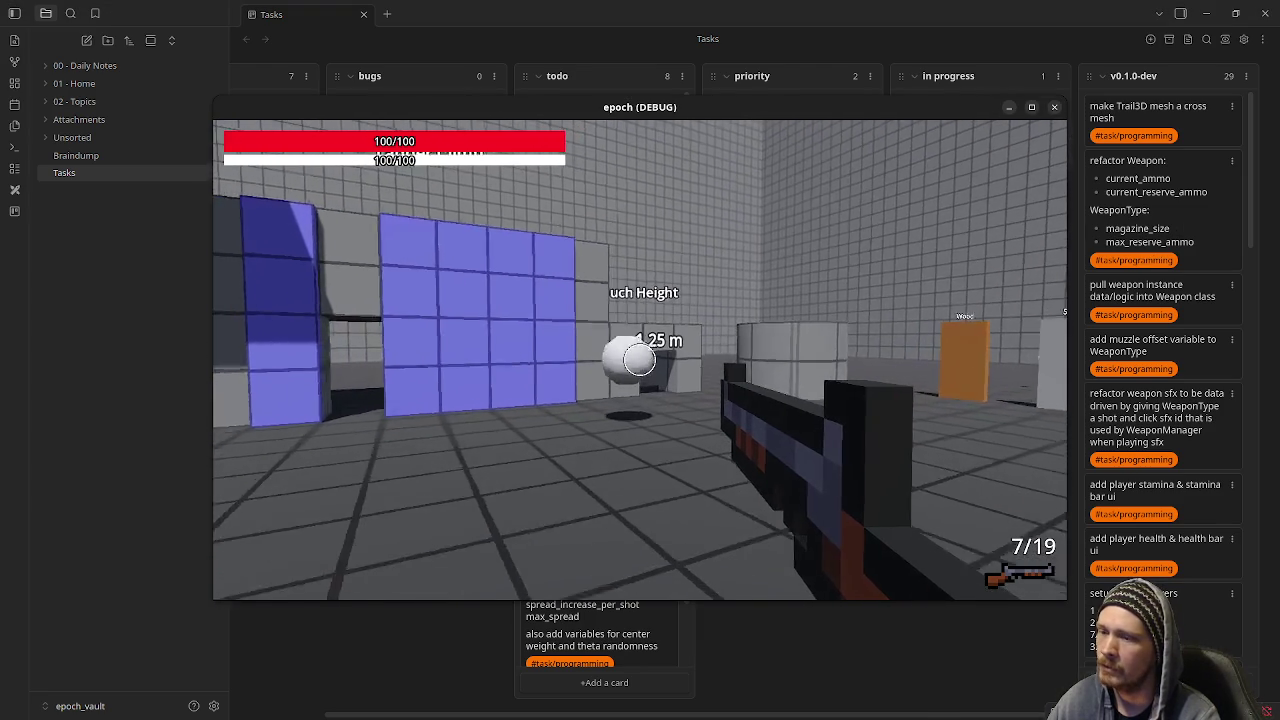
{"action": "left_click", "coordinate": [640, 360]}
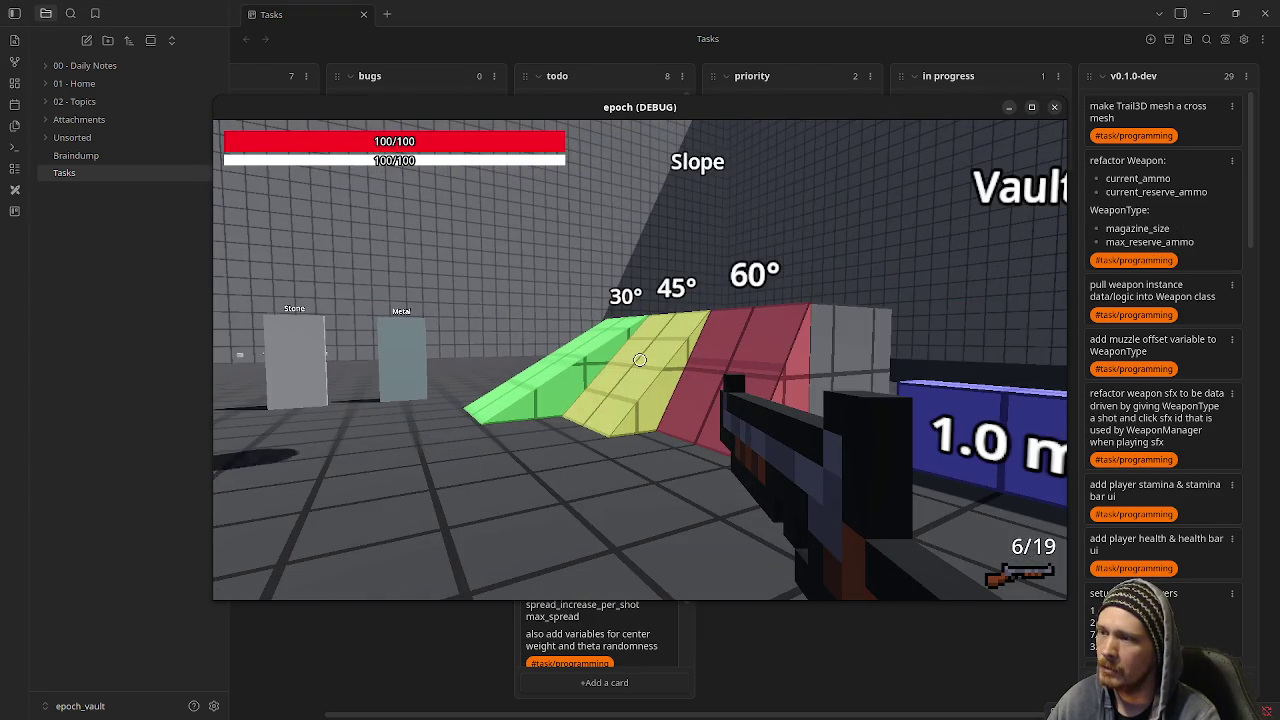
- Switch to the pistol, fire and reload it, then minimize Obsidian
{"action": "key", "text": "2"}
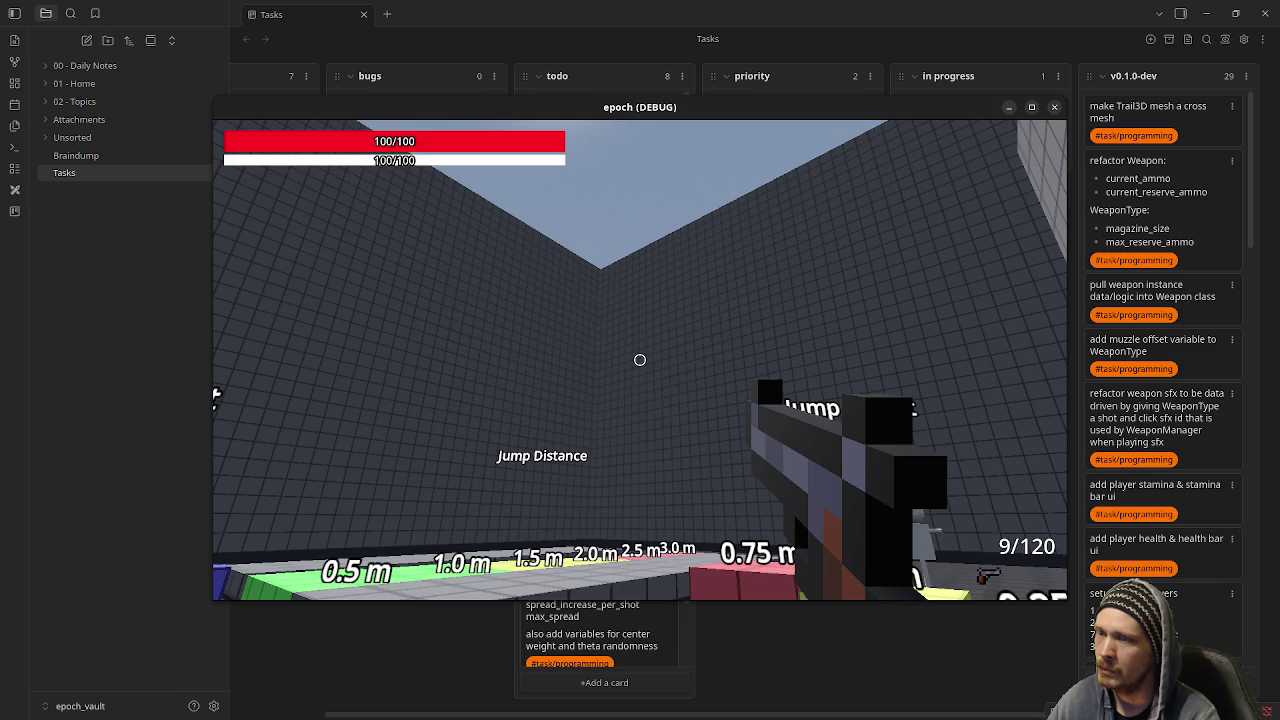
{"action": "left_click", "coordinate": [640, 360]}
{"action": "key", "text": "r"}
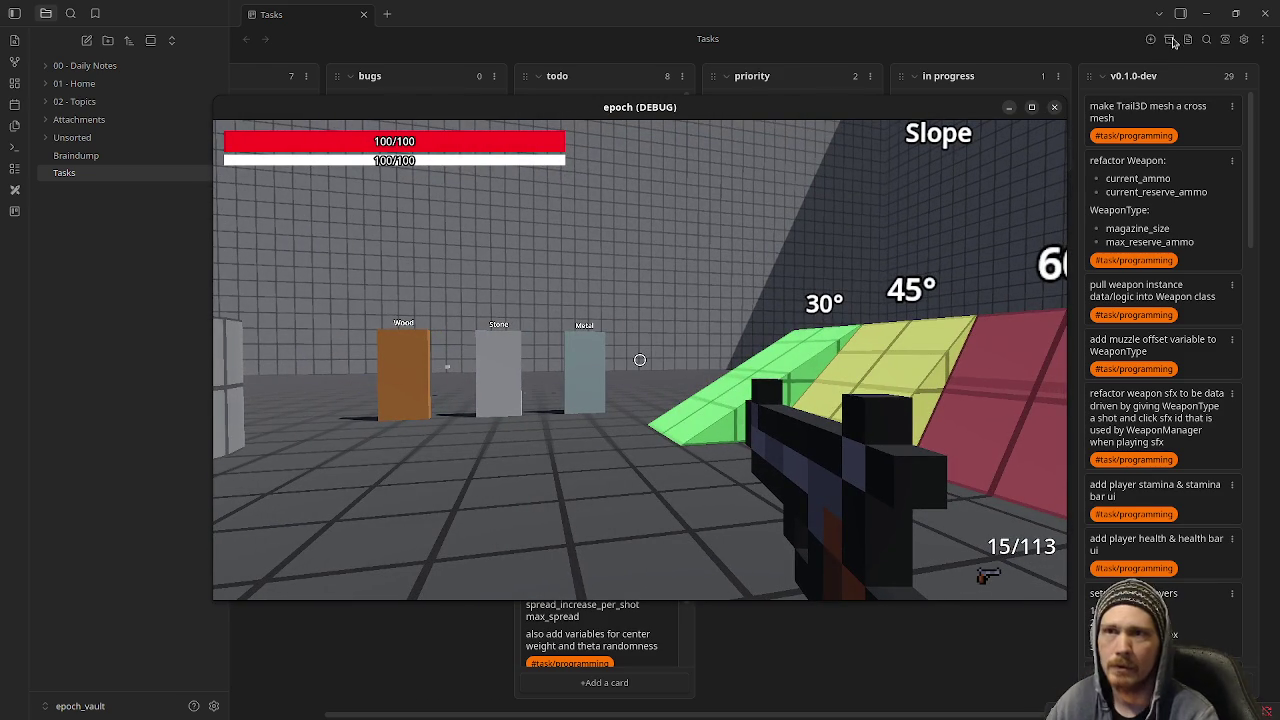
{"action": "left_click", "coordinate": [1206, 13]}
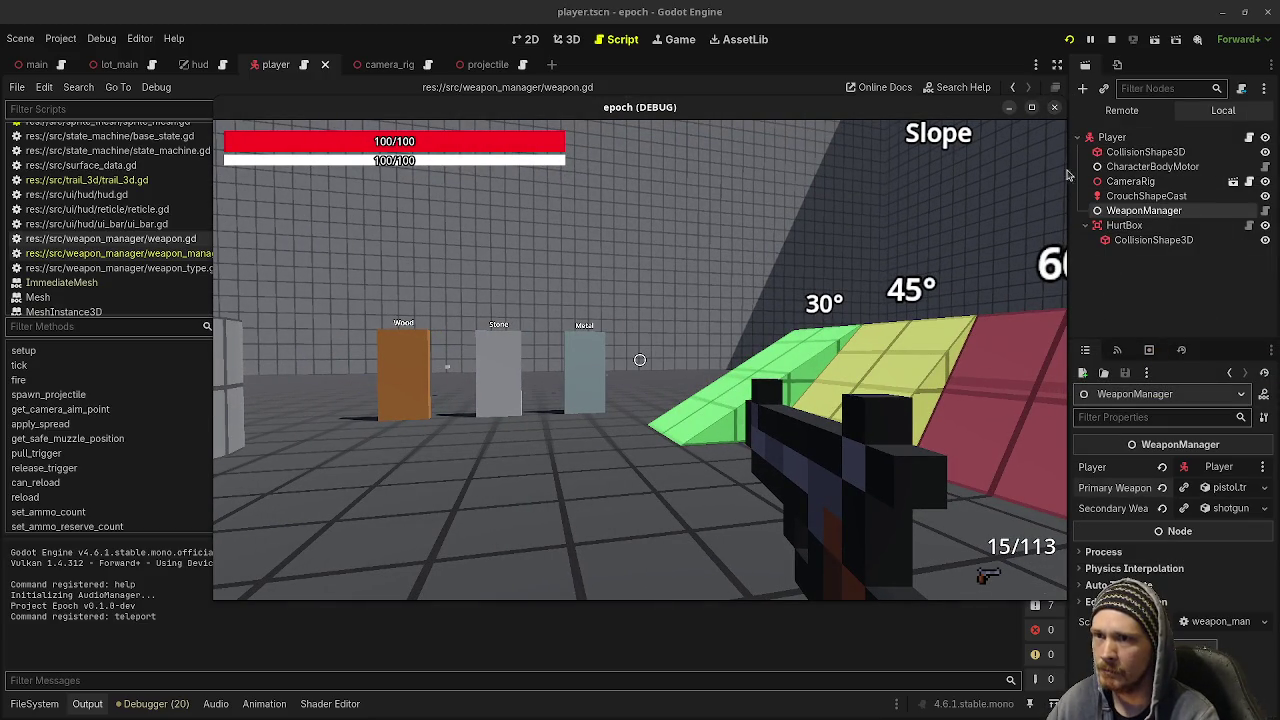
- Stop the game, assign assault_rifle.tres as primary and smg.tres as secondary, then relaunch
{"action": "key", "text": "F8"}
{"action": "left_click", "coordinate": [1164, 489]}
{"action": "left_click", "coordinate": [1162, 508]}
{"action": "left_click", "coordinate": [34, 703]}
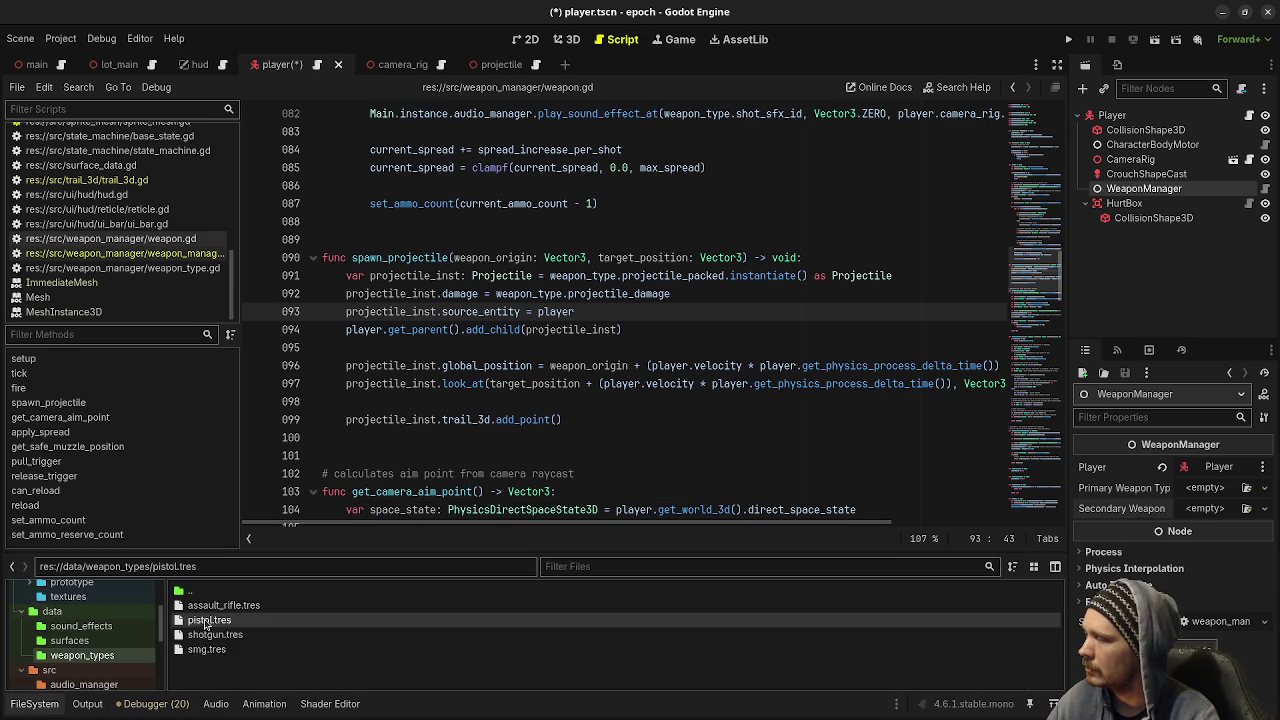
{"action": "mouse_move", "coordinate": [215, 605]}
{"action": "left_mouse_down"}
{"action": "mouse_move", "coordinate": [195, 610]}
{"action": "mouse_move", "coordinate": [1172, 488]}
{"action": "left_mouse_up"}
{"action": "mouse_move", "coordinate": [206, 649]}
{"action": "left_mouse_down"}
{"action": "mouse_move", "coordinate": [700, 645]}
{"action": "mouse_move", "coordinate": [1200, 523]}
{"action": "left_mouse_up"}
{"action": "key", "text": "F5"}
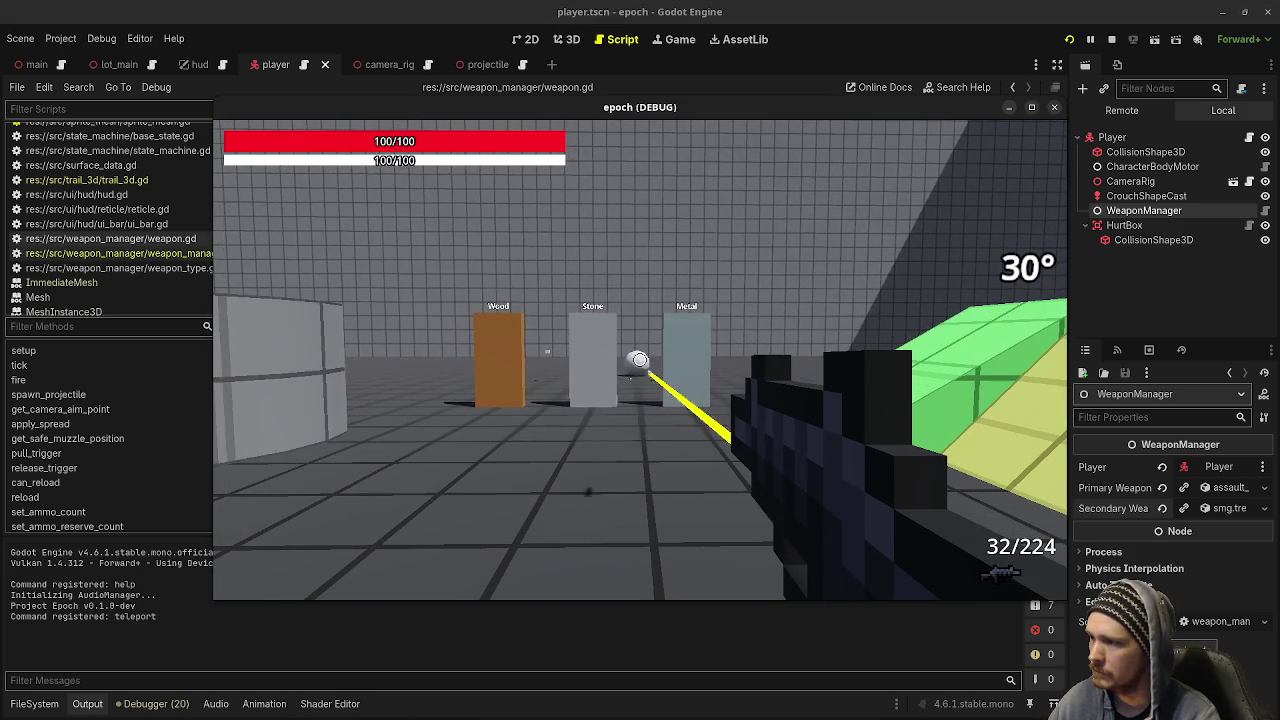
- Fire the assault rifle at the material panels and the target dummy
{"action": "key", "text": "w"}
{"action": "left_click_drag", "start_coordinate": [639, 358], "coordinate": [639, 360]}
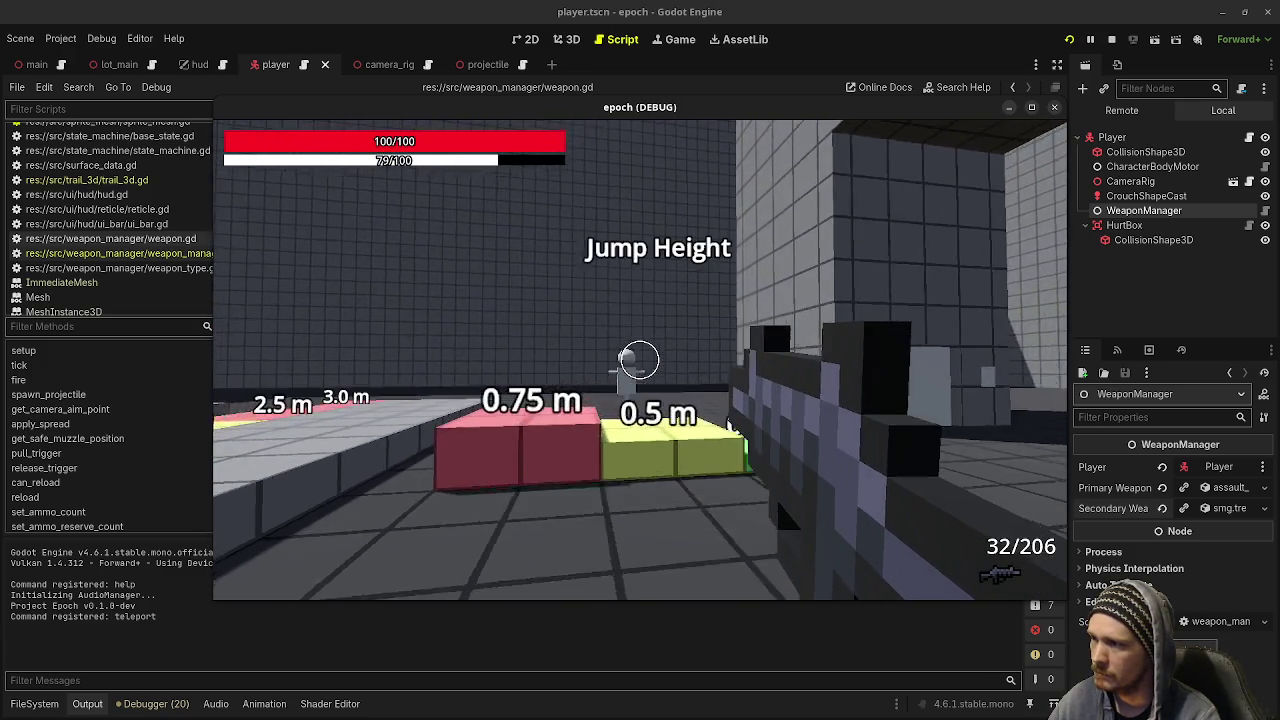
{"action": "key", "text": "s"}
{"action": "left_click_drag", "start_coordinate": [639, 358], "coordinate": [639, 358]}
- Walk into the tiled room, shoot a wall panel, head to the slope area, then switch to Braindump
{"action": "key", "text": "shift+w"}
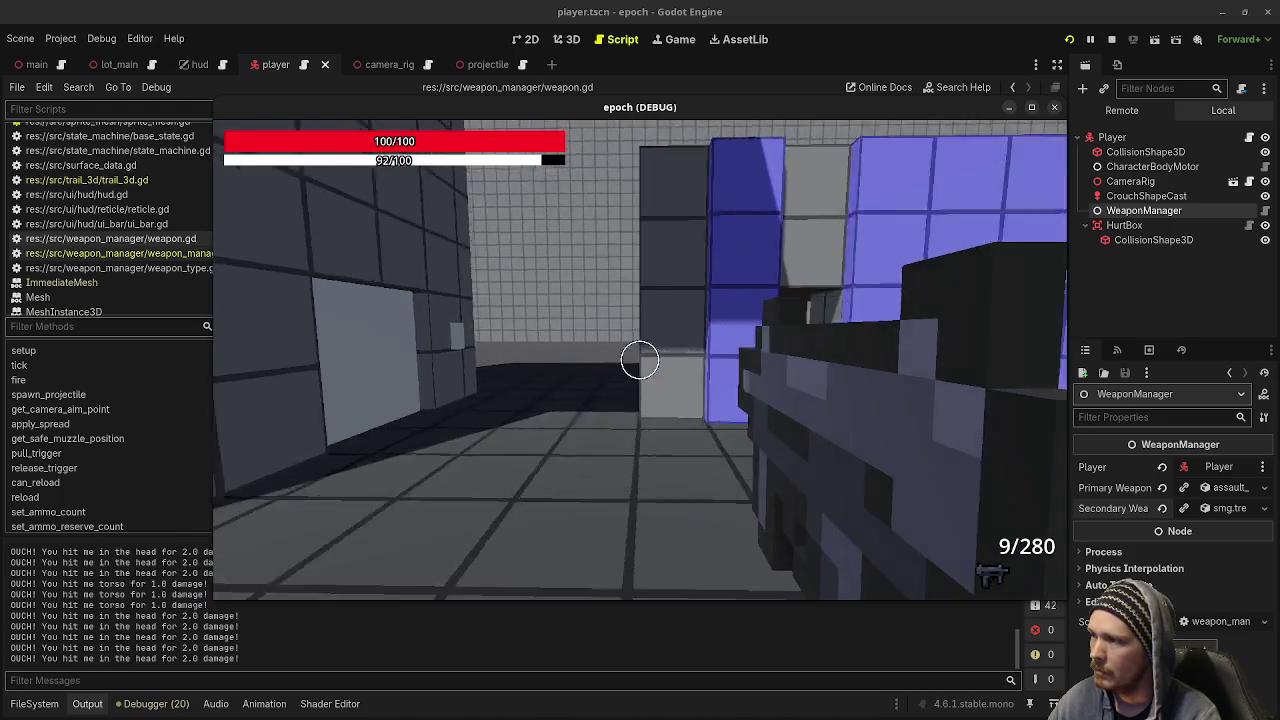
{"action": "key", "text": "w"}
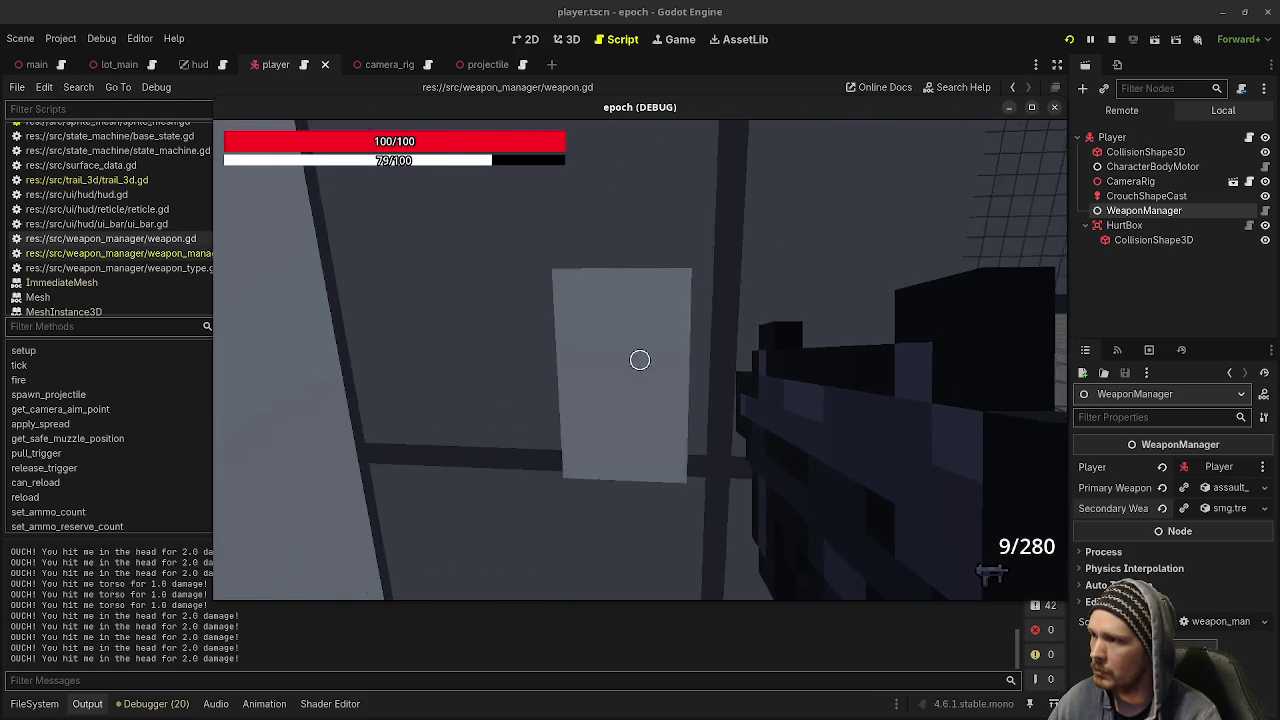
{"action": "key", "text": "w"}
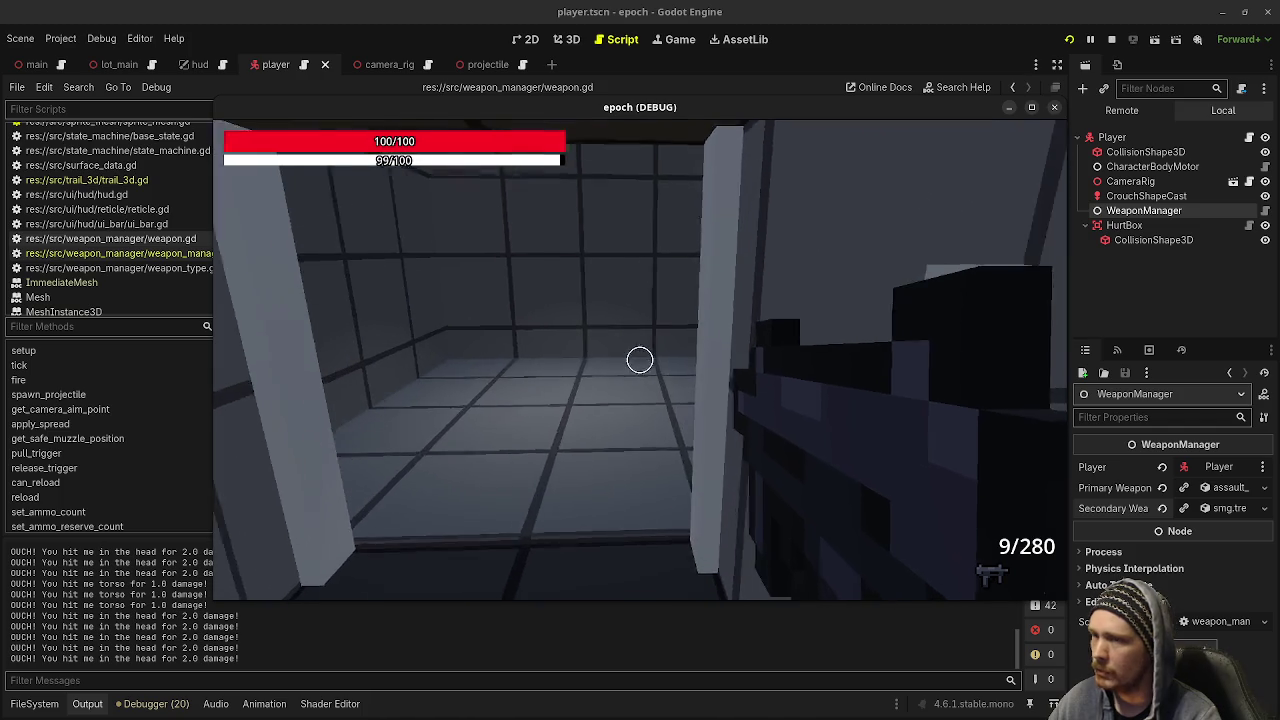
{"action": "key", "text": "w"}
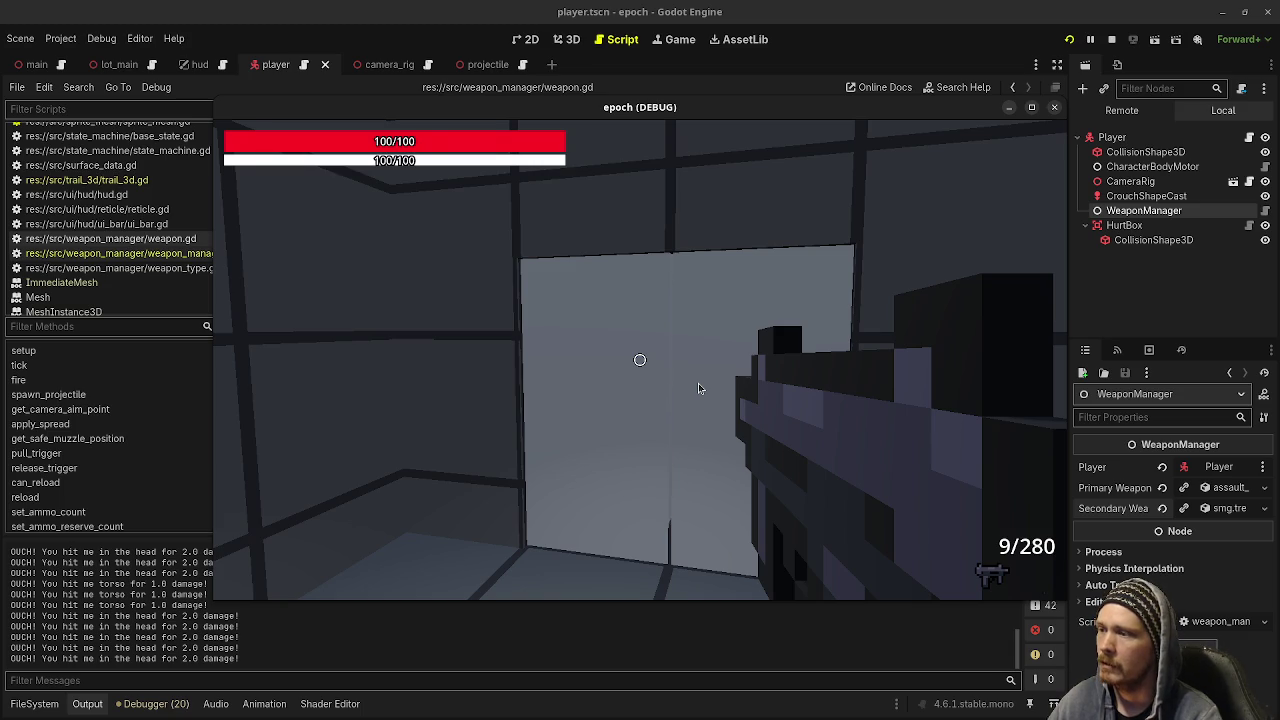
{"action": "left_click", "coordinate": [698, 388]}
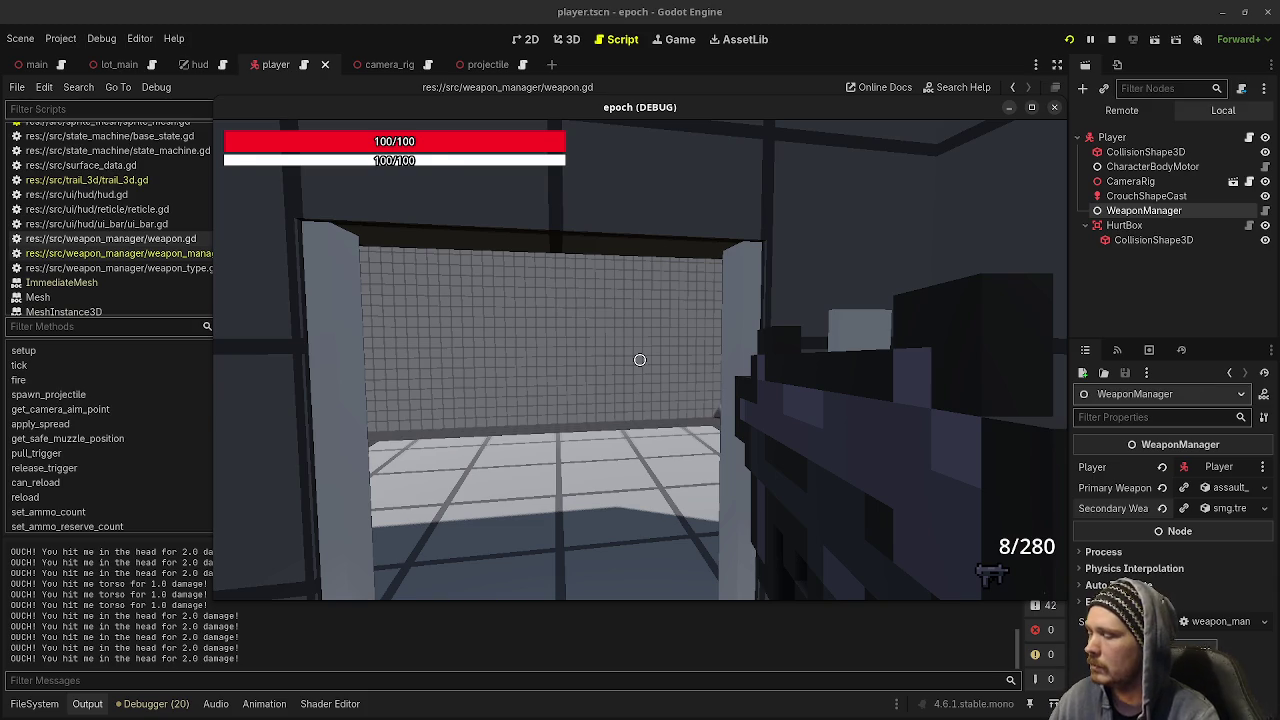
{"action": "key", "text": "s"}
{"action": "key", "text": "s"}
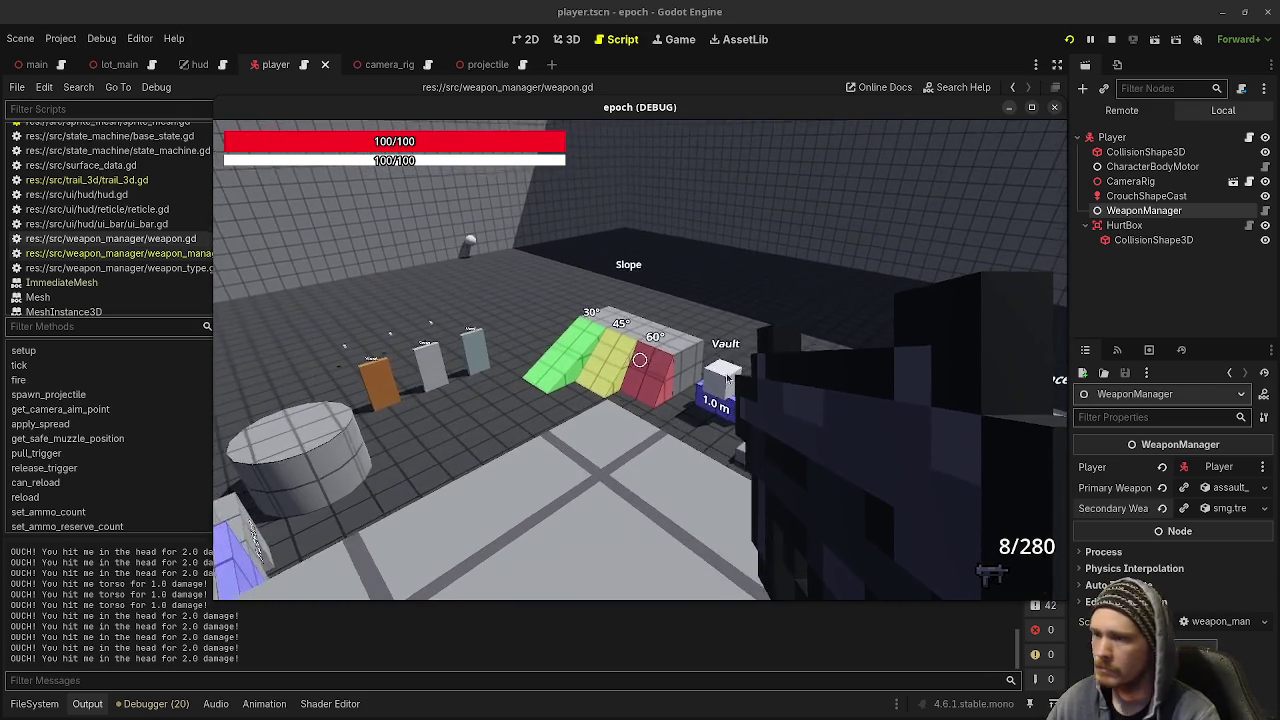
{"action": "key", "text": "alt+Tab"}
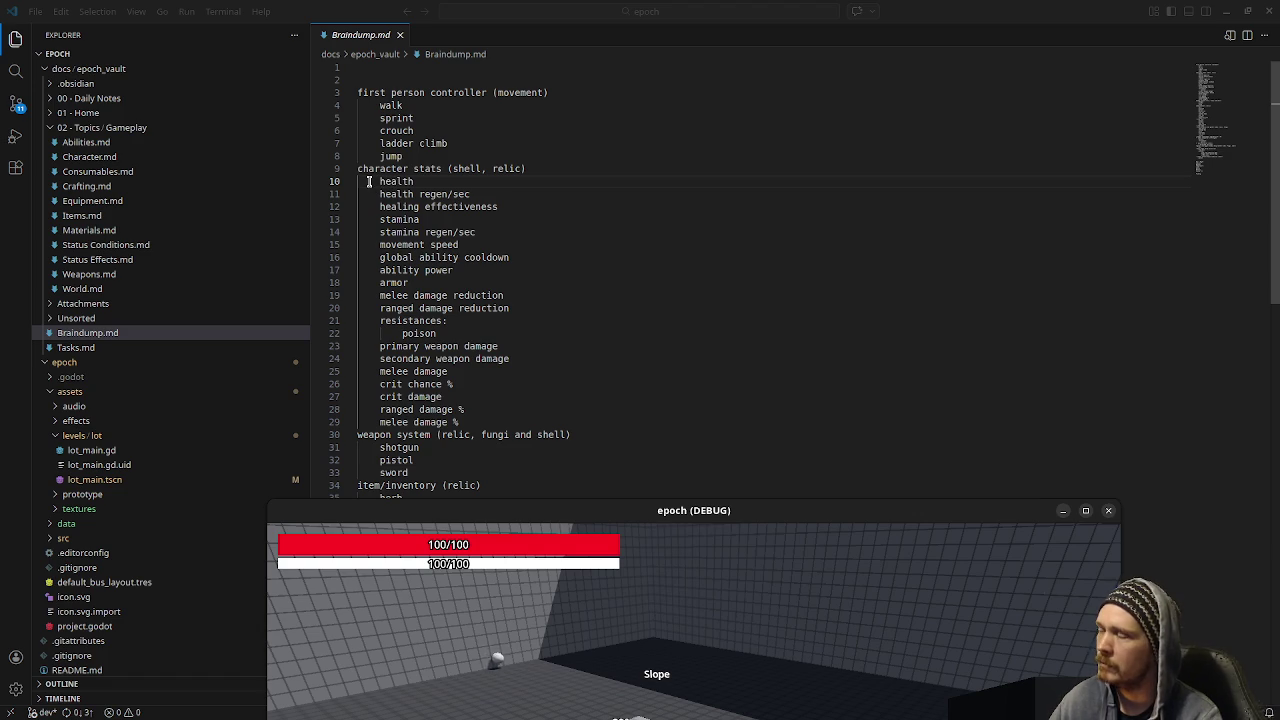
{"action": "left_click_drag", "start_coordinate": [368, 181], "coordinate": [528, 194]}
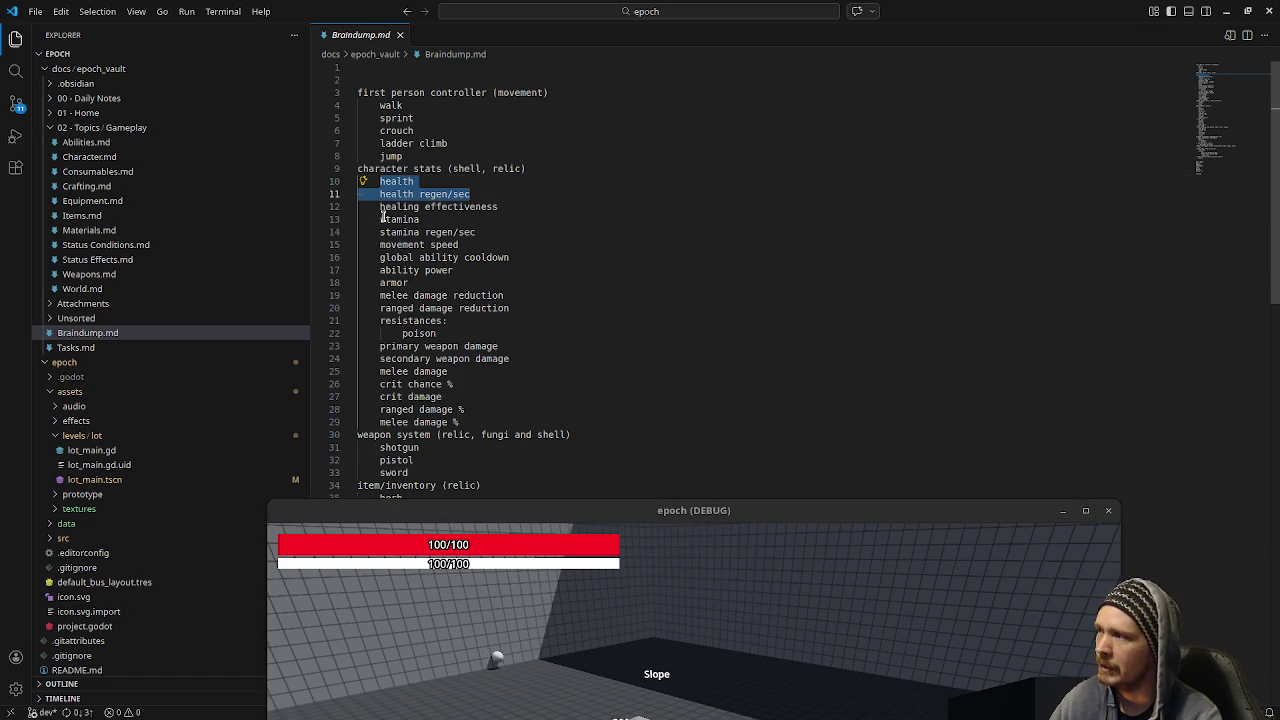
{"action": "left_click_drag", "start_coordinate": [380, 219], "coordinate": [477, 232]}
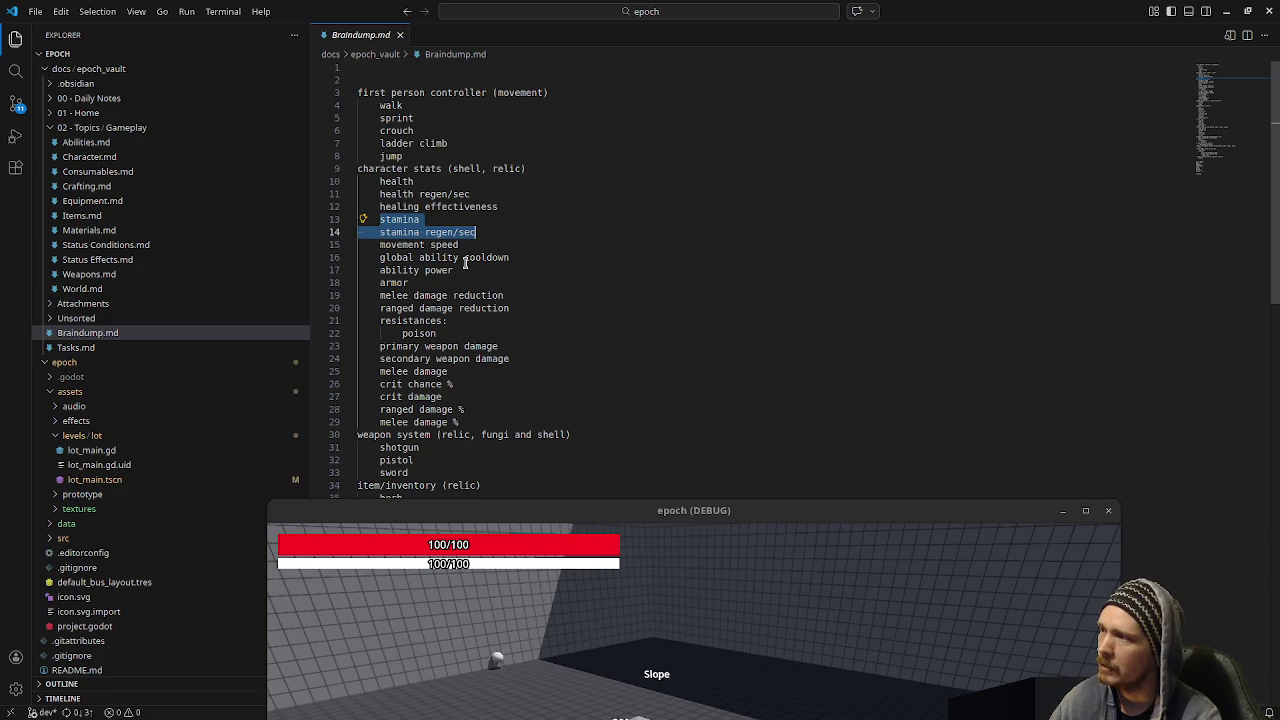
{"action": "left_click_drag", "start_coordinate": [459, 245], "coordinate": [380, 245]}
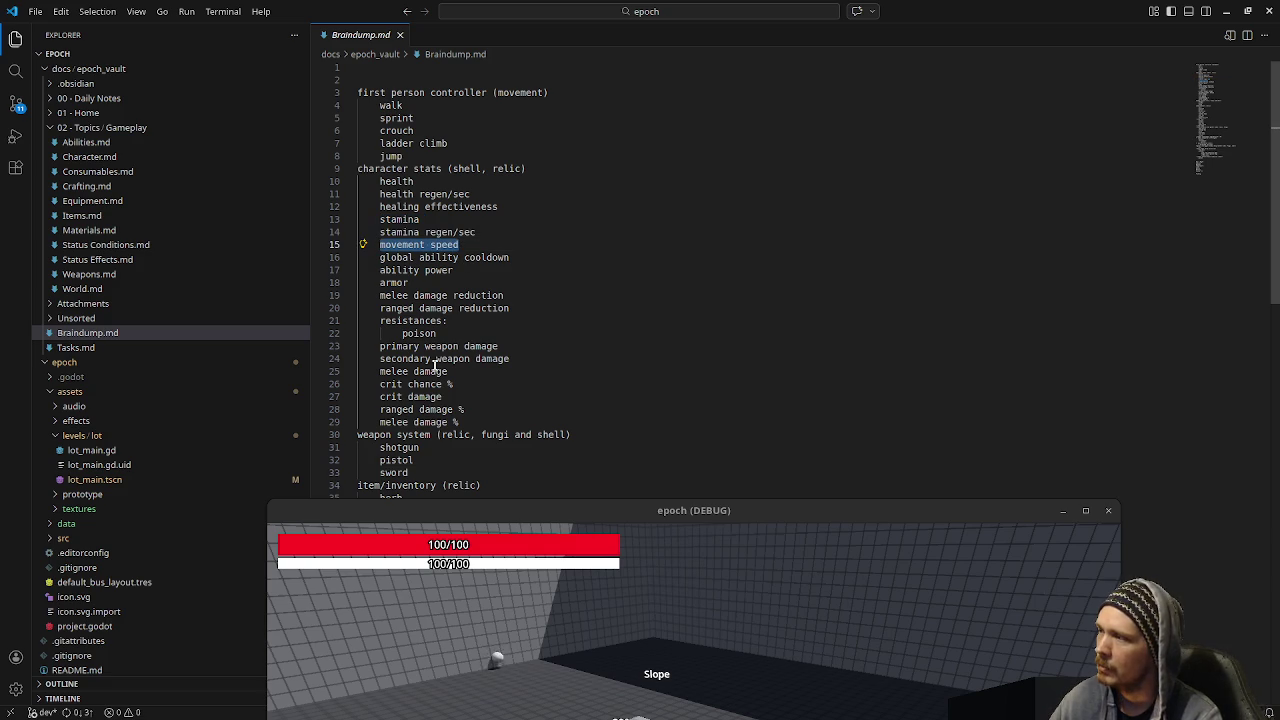
{"action": "scroll", "coordinate": [580, 336], "scroll_direction": "down", "scroll_amount": 1}
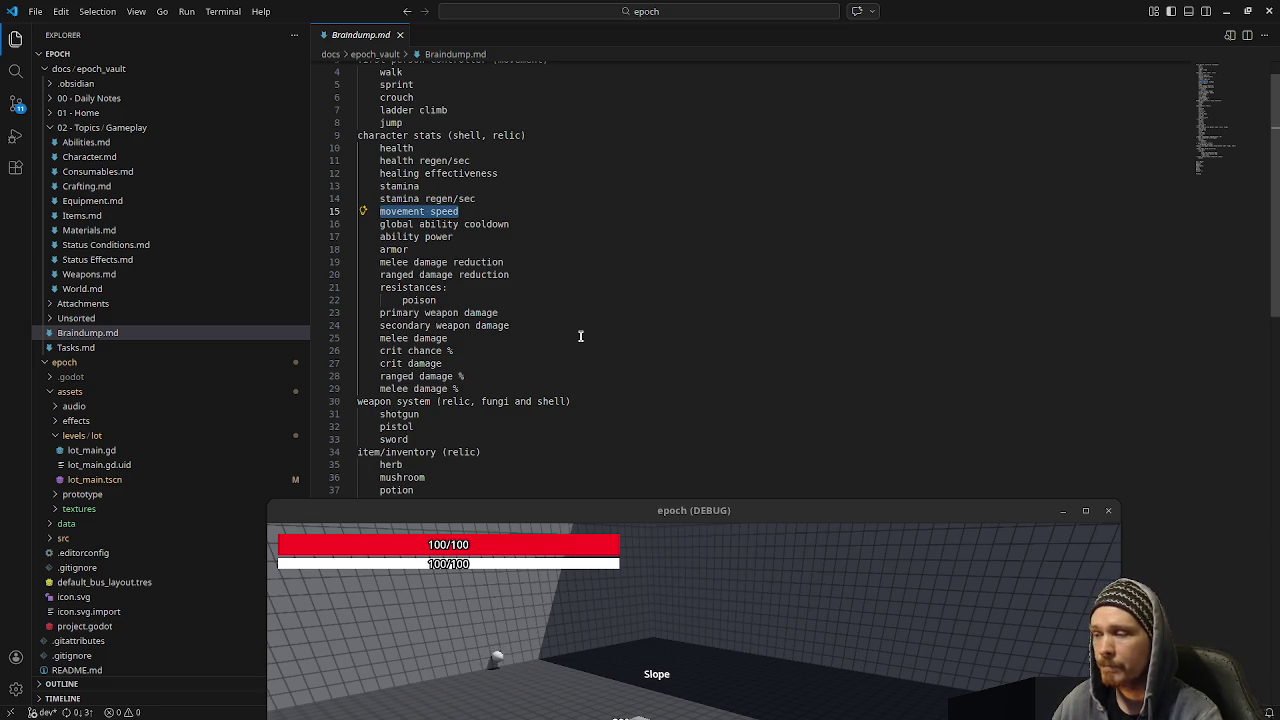
{"action": "mouse_move", "coordinate": [609, 509]}
{"action": "left_mouse_down"}
{"action": "mouse_move", "coordinate": [611, 223]}
{"action": "mouse_move", "coordinate": [629, 178]}
{"action": "mouse_move", "coordinate": [595, 164]}
{"action": "left_mouse_up"}
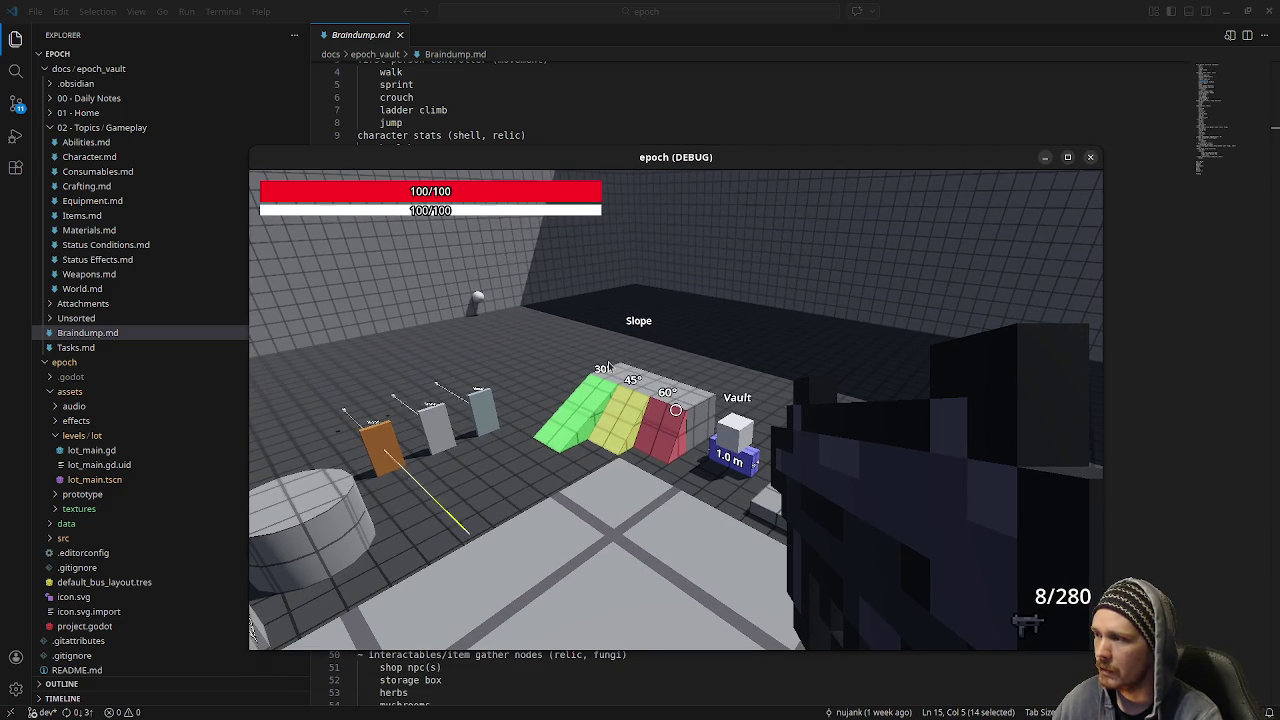
- Fire a shot and sprint past Ladder Climb and Crouch Height toward the material targets
{"action": "left_click", "coordinate": [676, 409]}
{"action": "key", "text": "shift+w"}
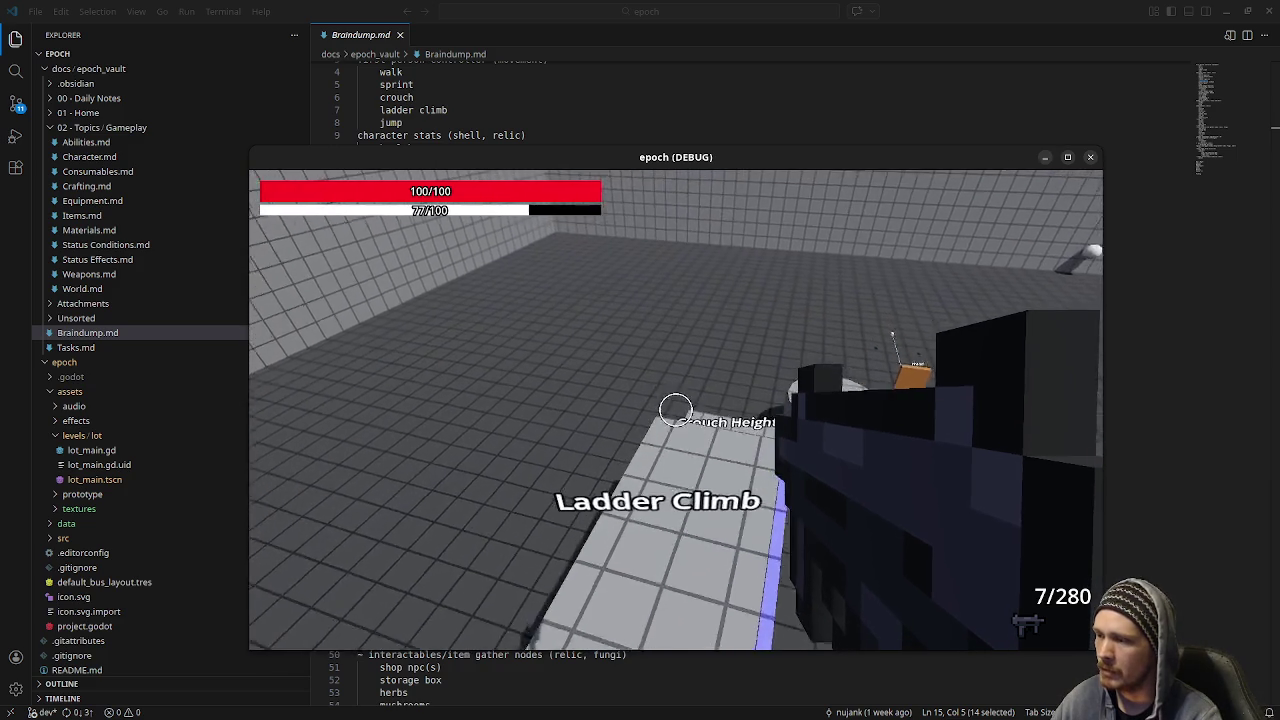
{"action": "key", "text": "w"}
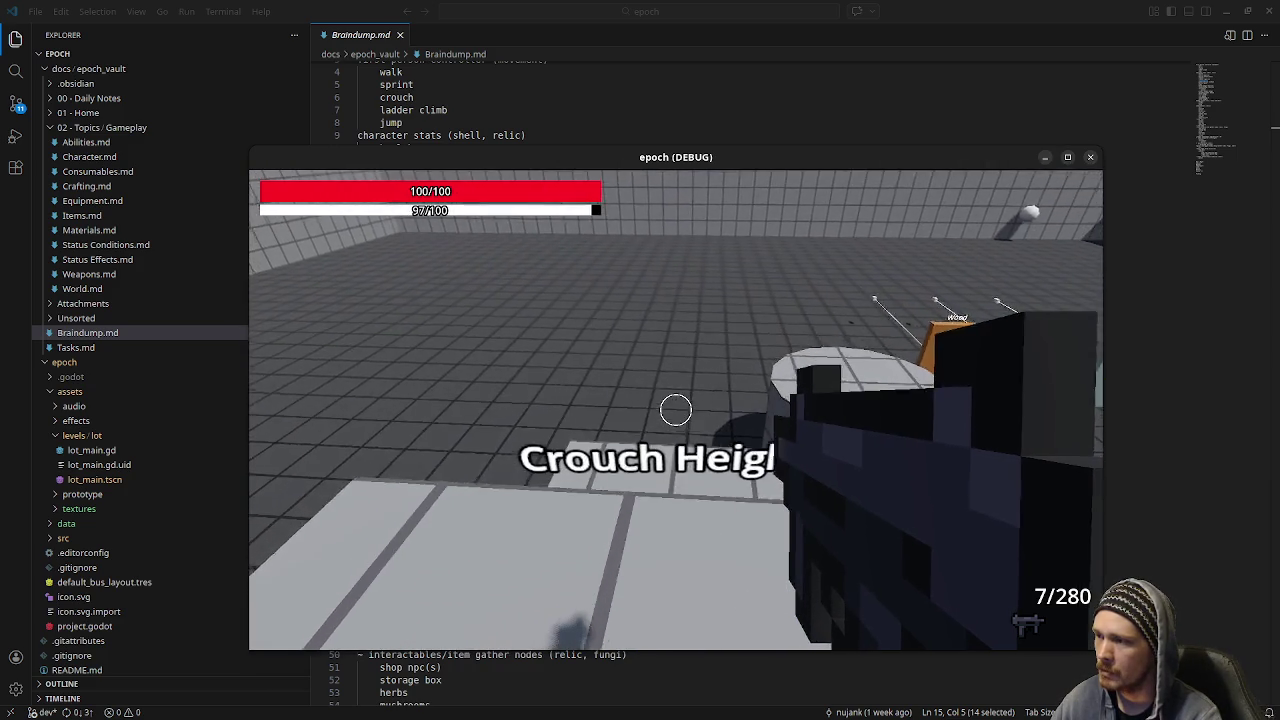
{"action": "key", "text": "shift+w"}
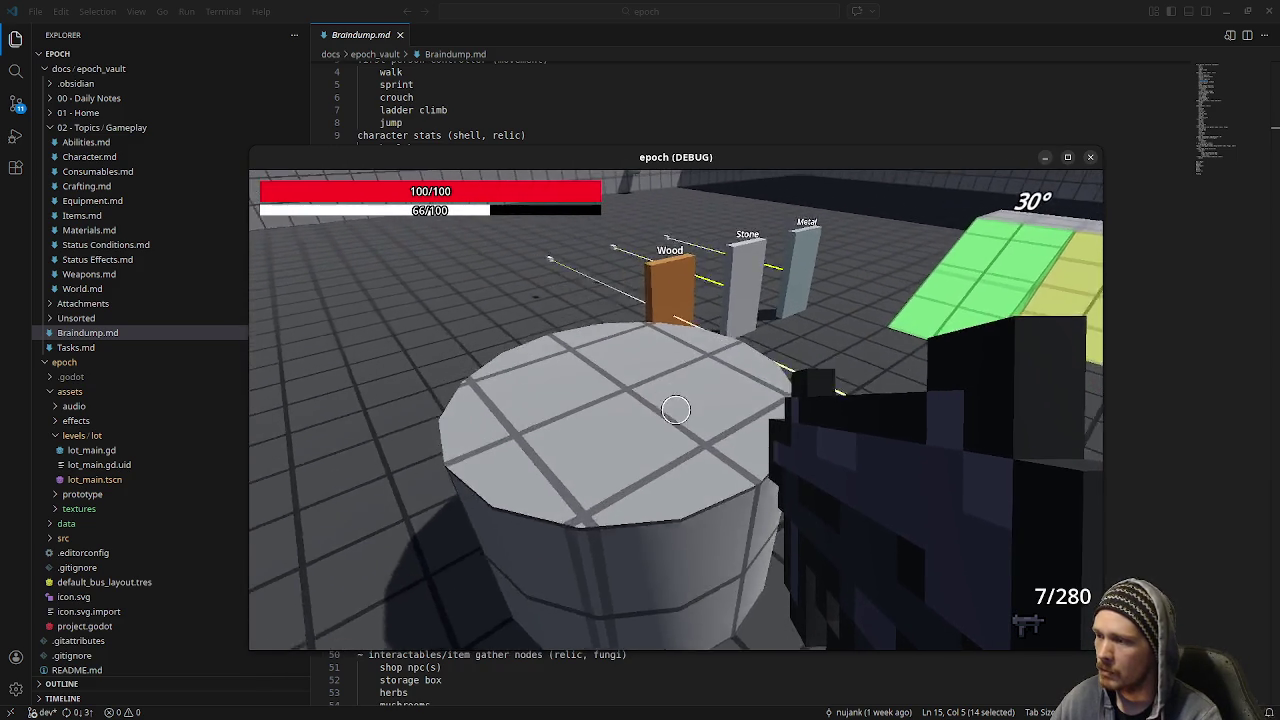
- Run and jump across the Jump Distance course, then hide the notes window
{"action": "mouse_move", "coordinate": [676, 409]}
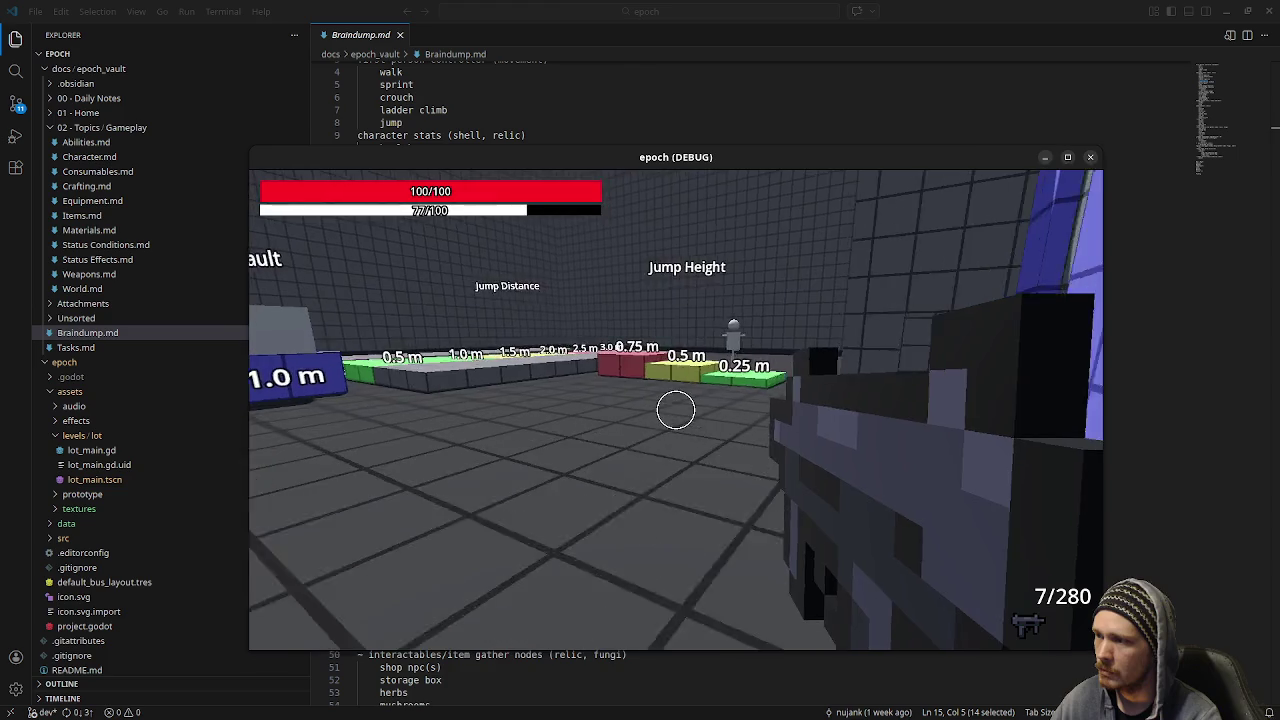
{"action": "key", "text": "w"}
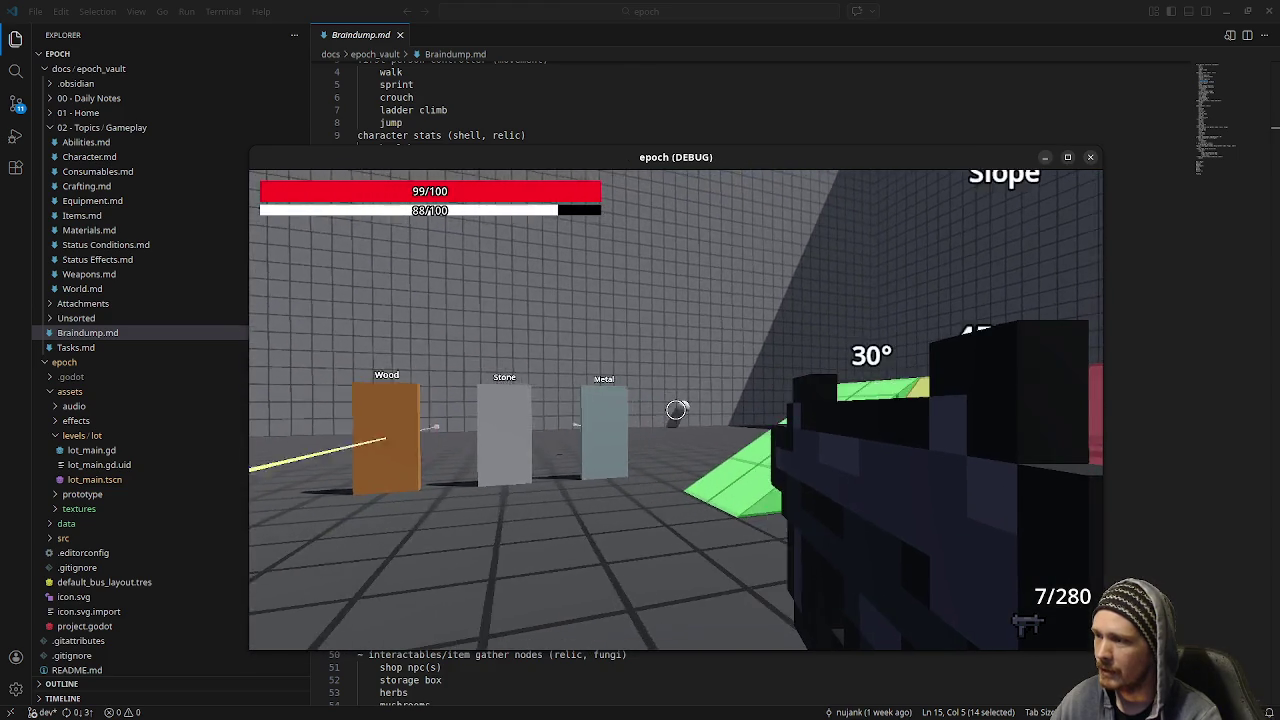
{"action": "key", "text": "w"}
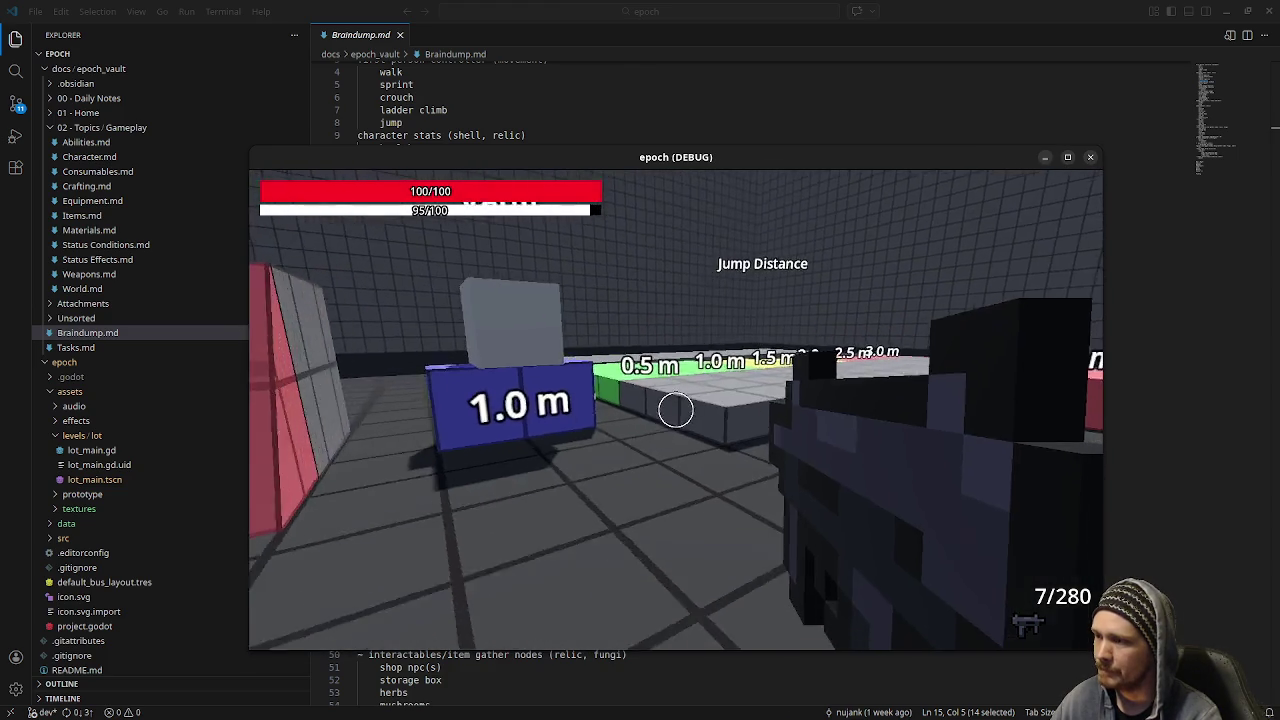
{"action": "key", "text": "w"}
{"action": "key", "text": "space"}
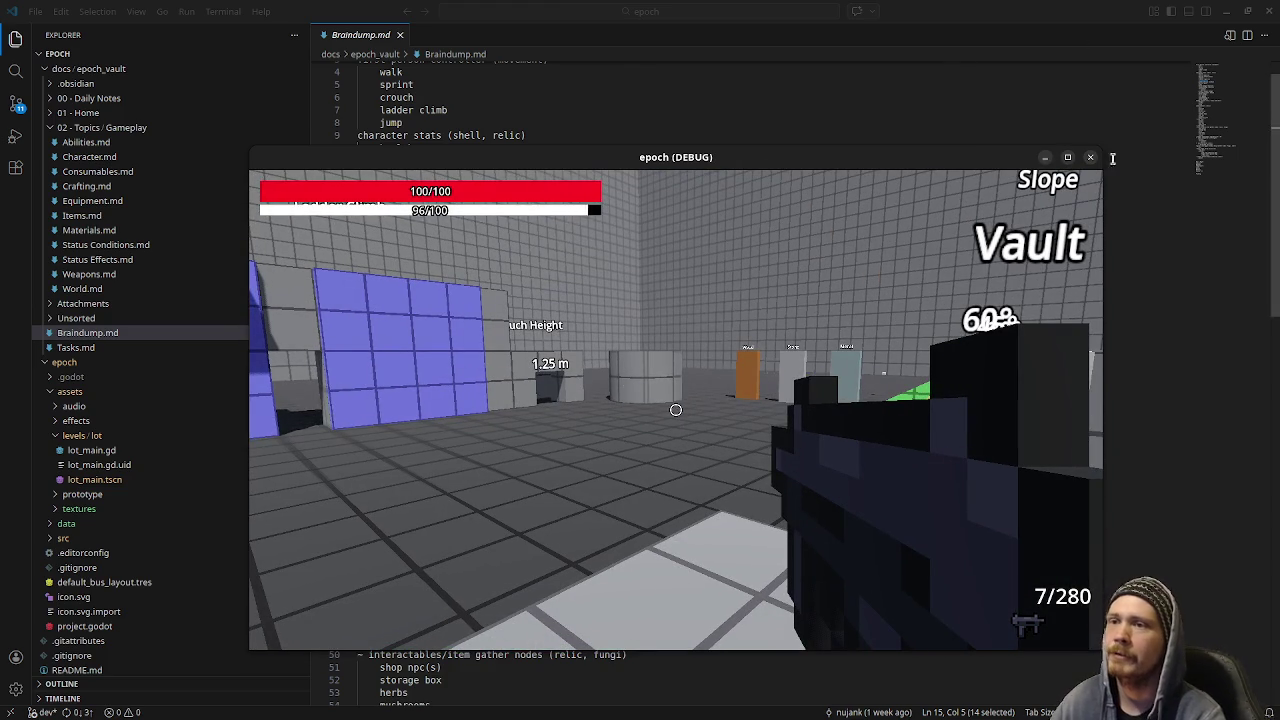
{"action": "left_click", "coordinate": [1226, 11]}
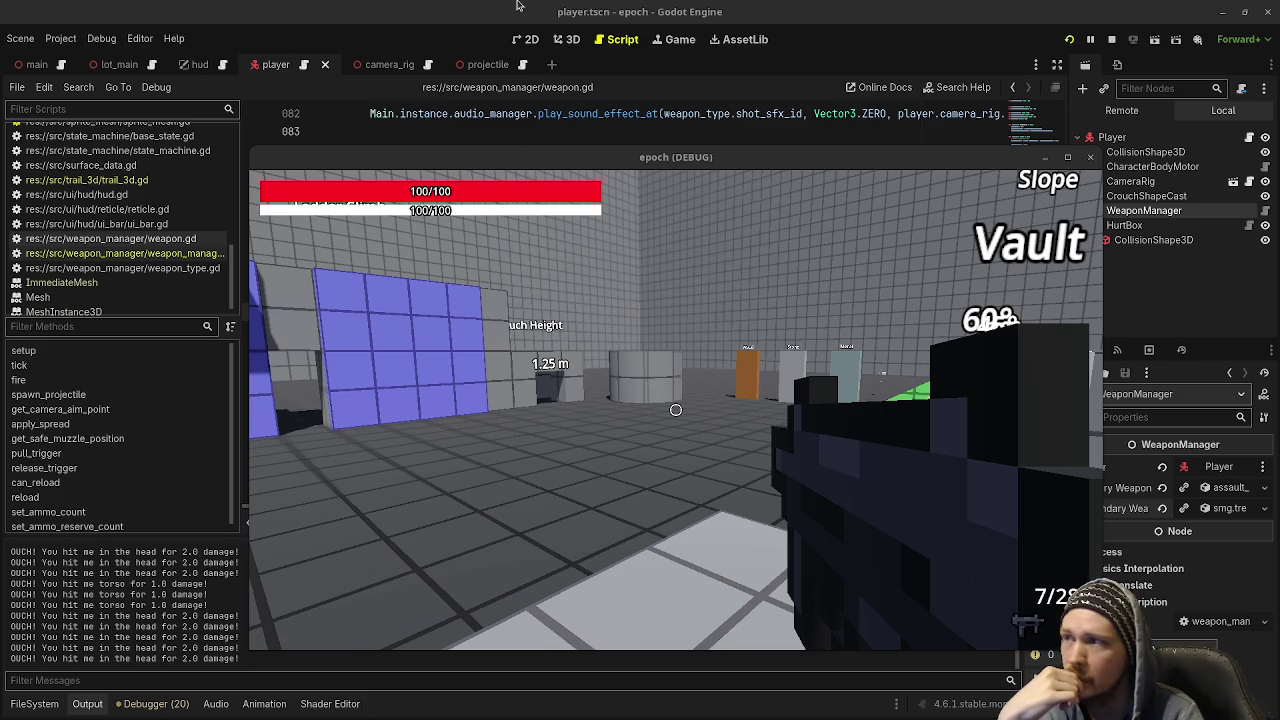
- Bring up the Twitch stream in the browser and drag the epoch (DEBUG) game window down out of the way
{"action": "key", "text": "alt+Tab"}
{"action": "mouse_move", "coordinate": [572, 158]}
{"action": "left_mouse_down"}
{"action": "mouse_move", "coordinate": [593, 577]}
{"action": "mouse_move", "coordinate": [575, 684]}
{"action": "left_mouse_up"}
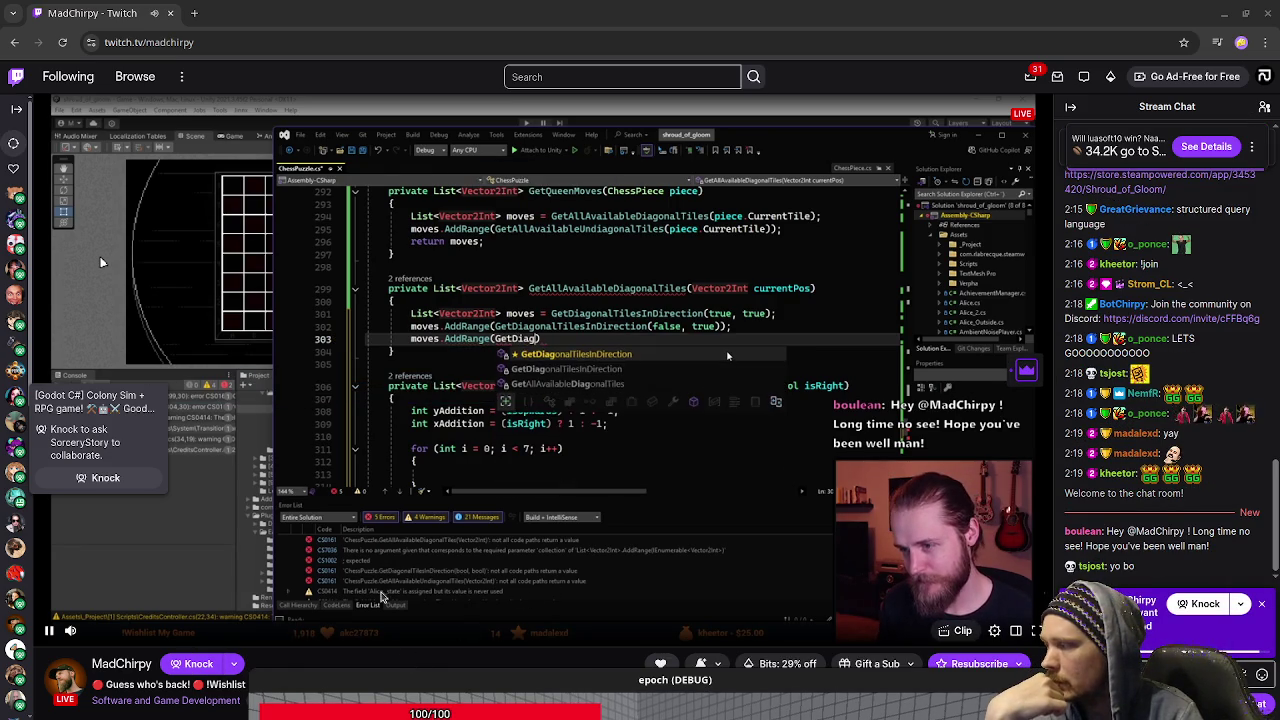
{"action": "scroll", "coordinate": [430, 520], "scroll_direction": "down", "scroll_amount": 2}
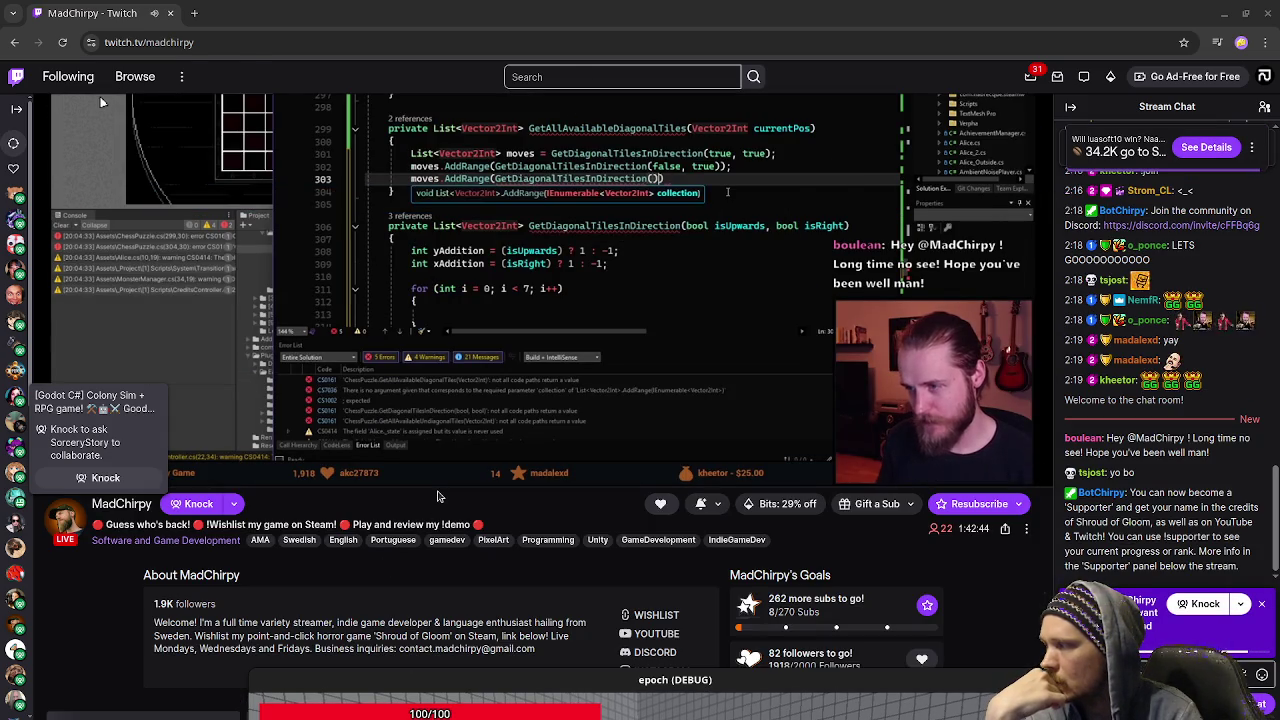
{"action": "scroll", "coordinate": [437, 496], "scroll_direction": "up", "scroll_amount": 2}
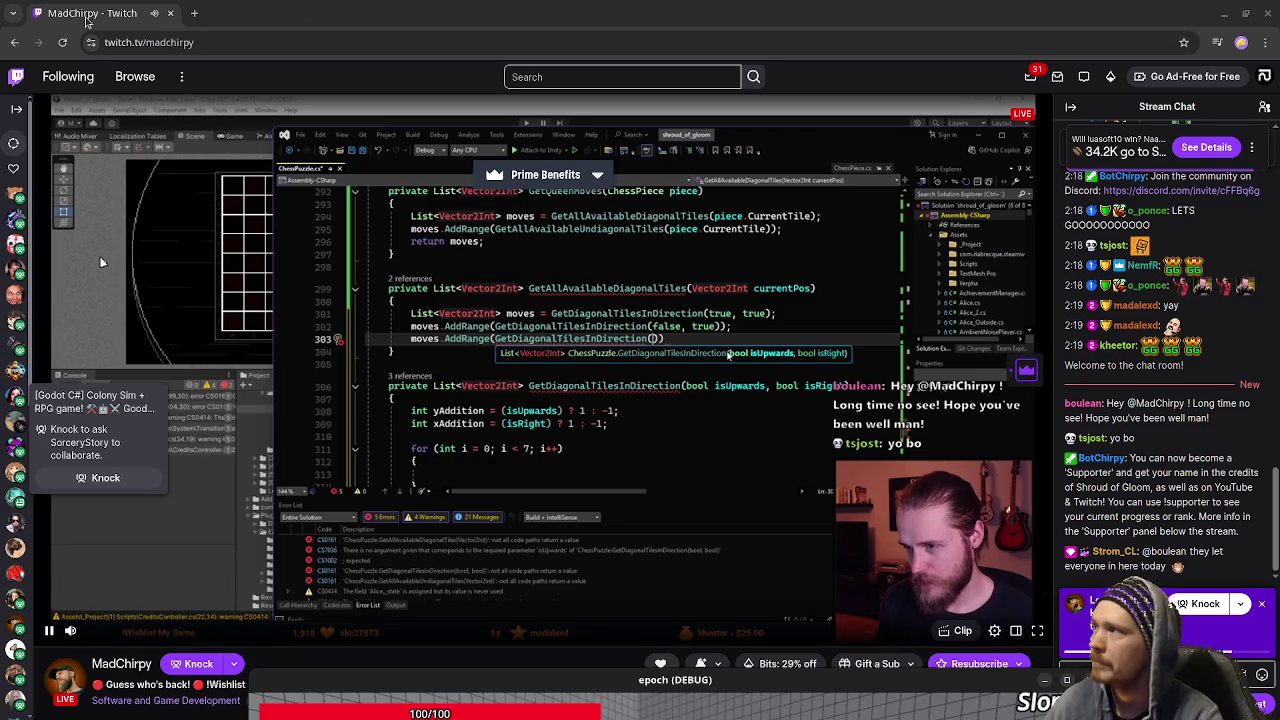
{"action": "key", "text": "alt+Tab"}
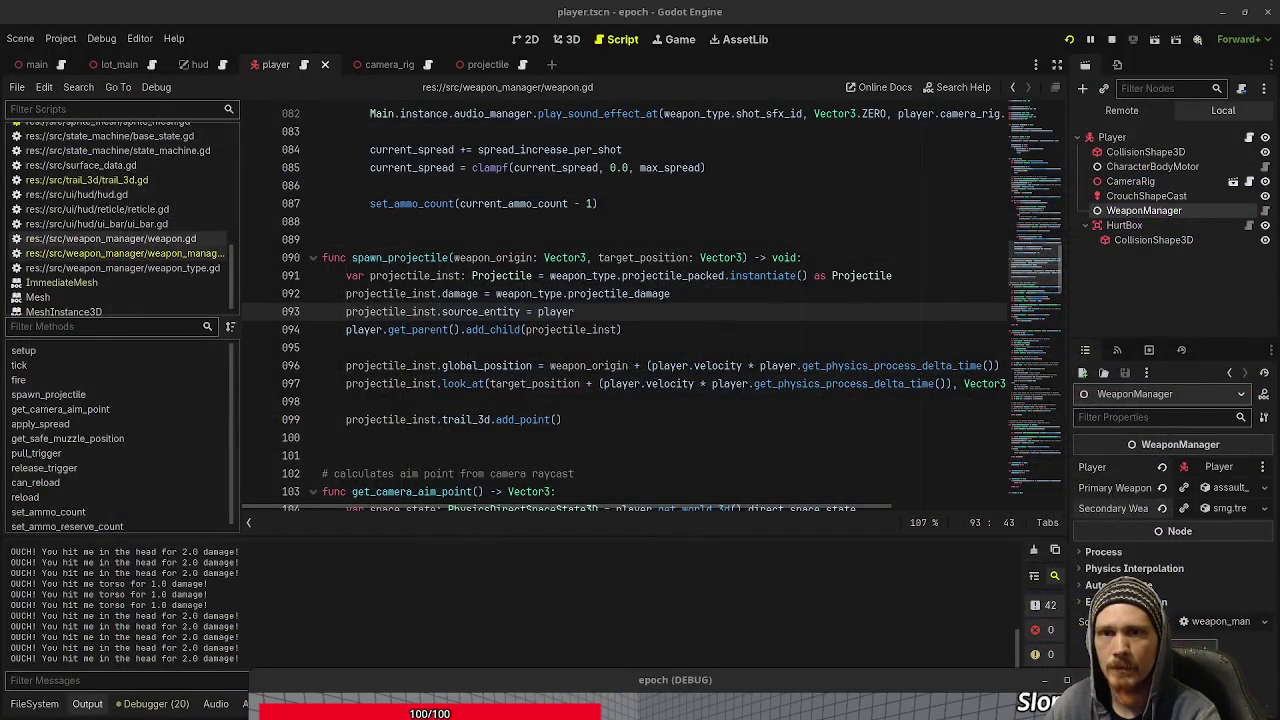